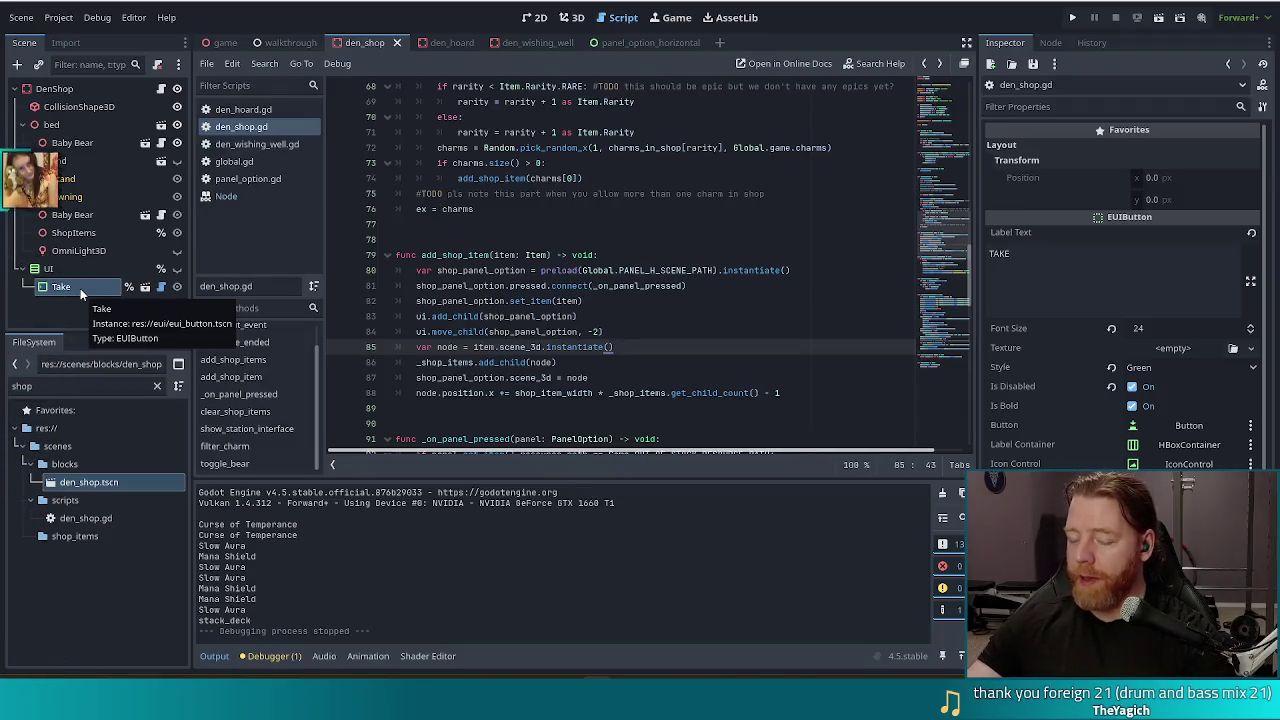
# Open den_wishing_well.gd and select its line 13 declaration, var selected_panel: PanelOption
pyautogui.moveTo(940, 240); pyautogui.dragTo(940, 117)
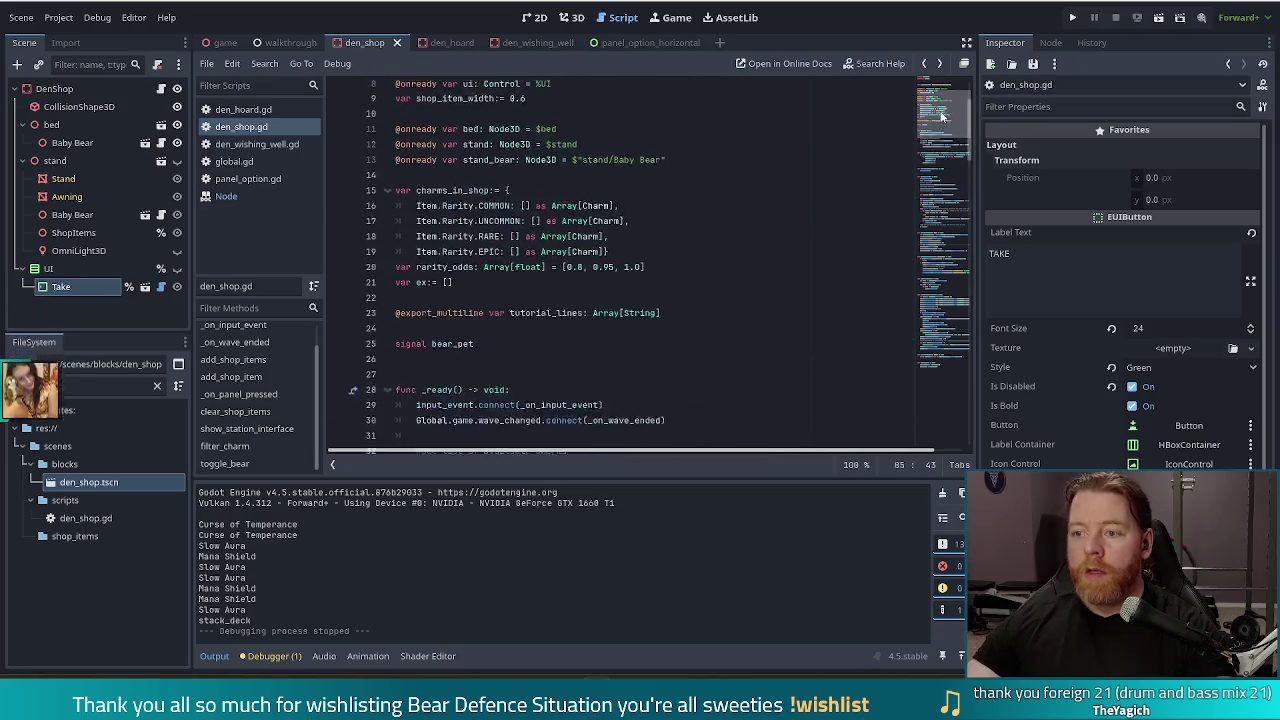
pyautogui.click(436, 297)
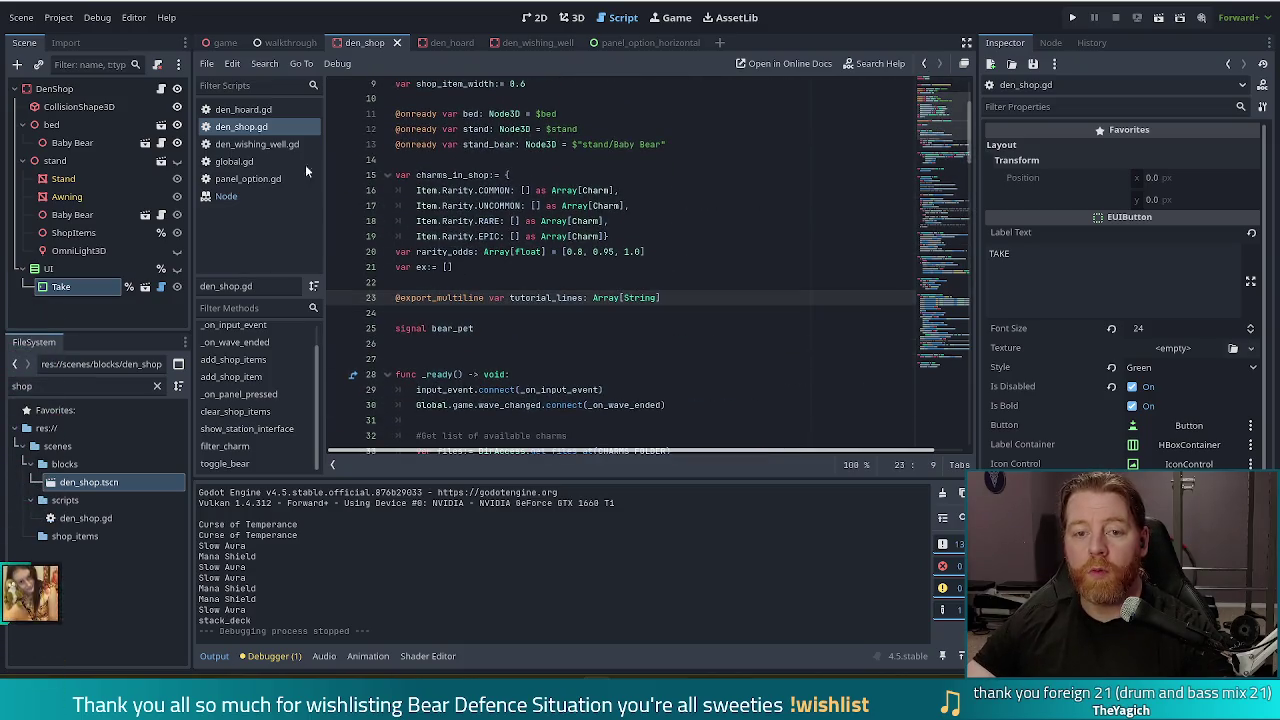
pyautogui.click(257, 144)
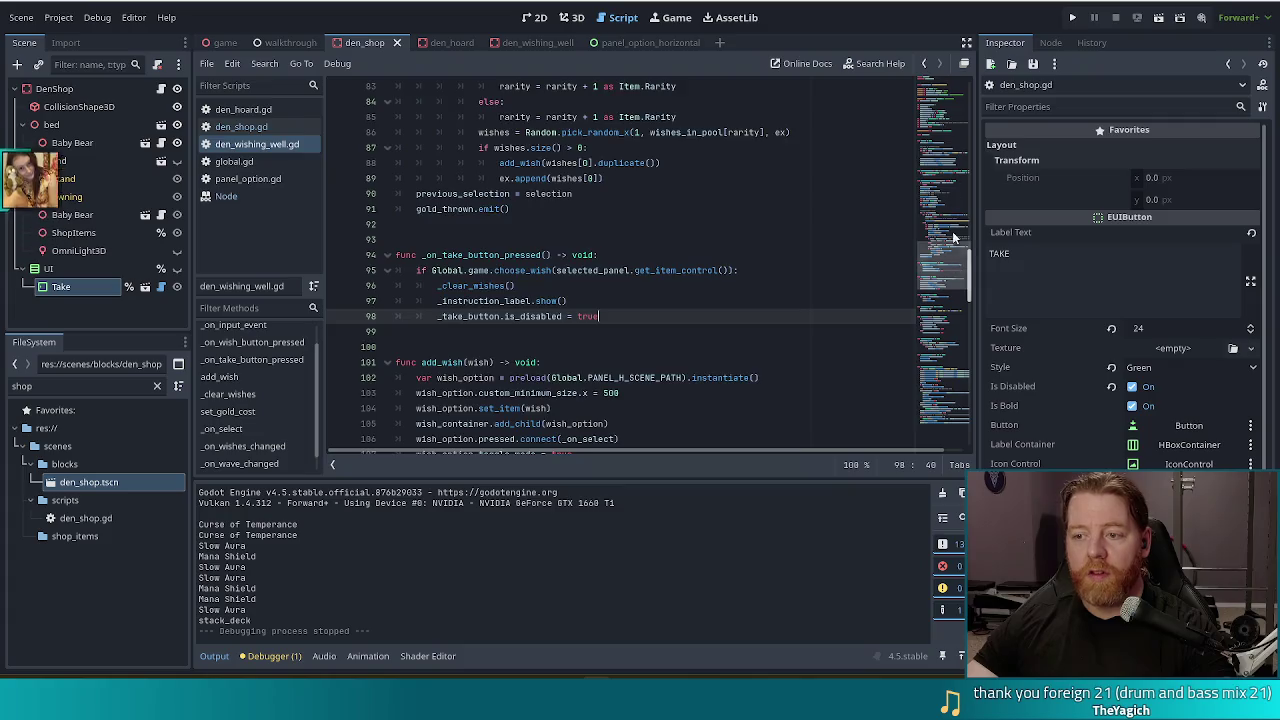
pyautogui.moveTo(952, 236); pyautogui.dragTo(940, 90)
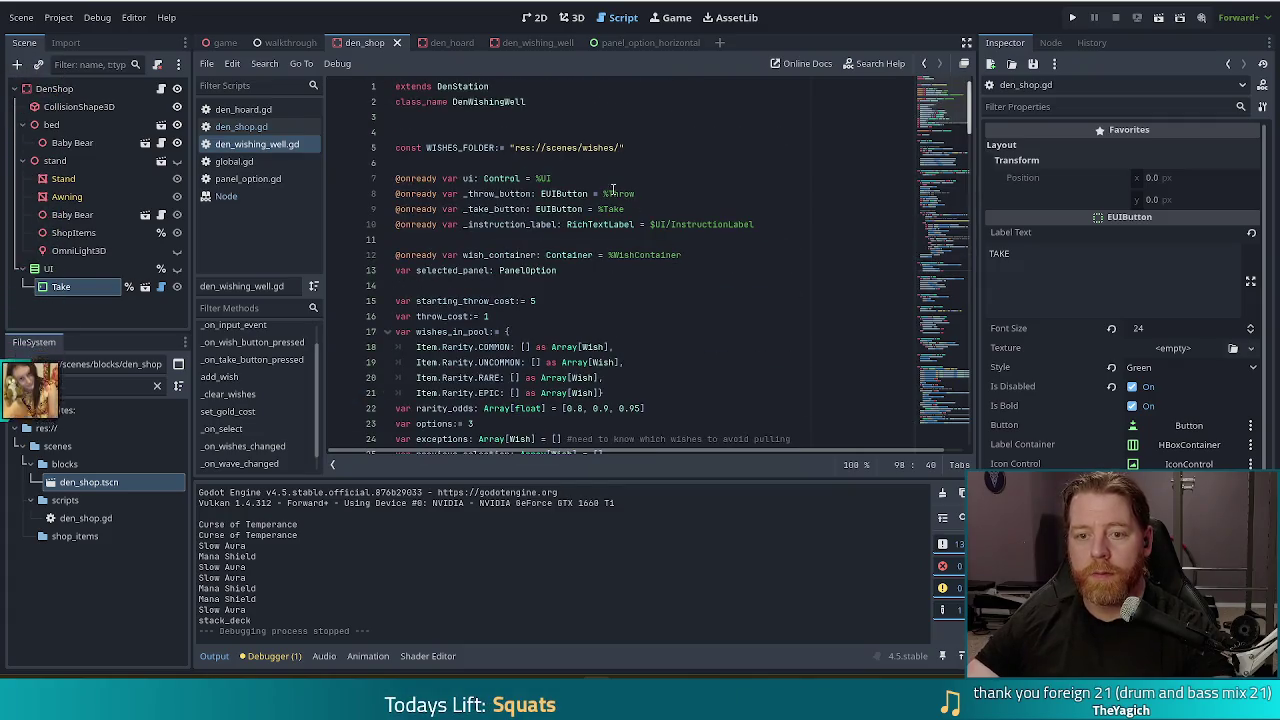
pyautogui.scroll(-7, 563, 200)
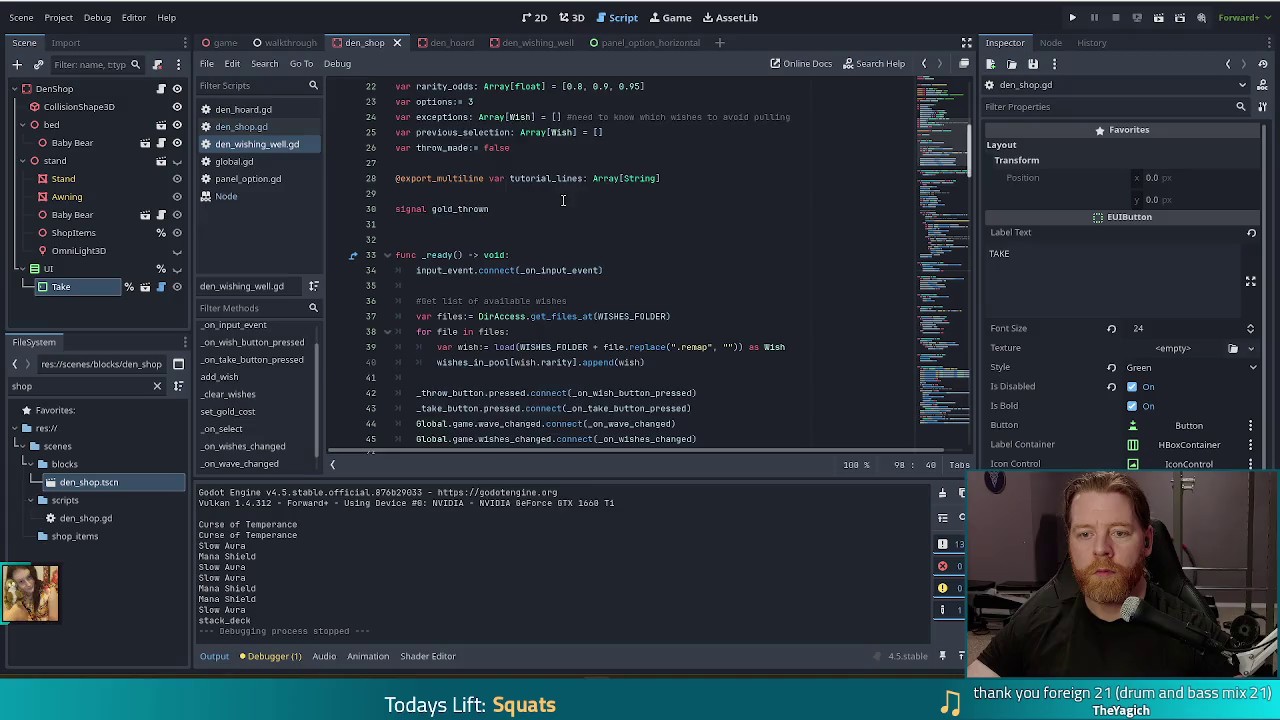
pyautogui.scroll(2, 563, 200)
pyautogui.scroll(2, 598, 210)
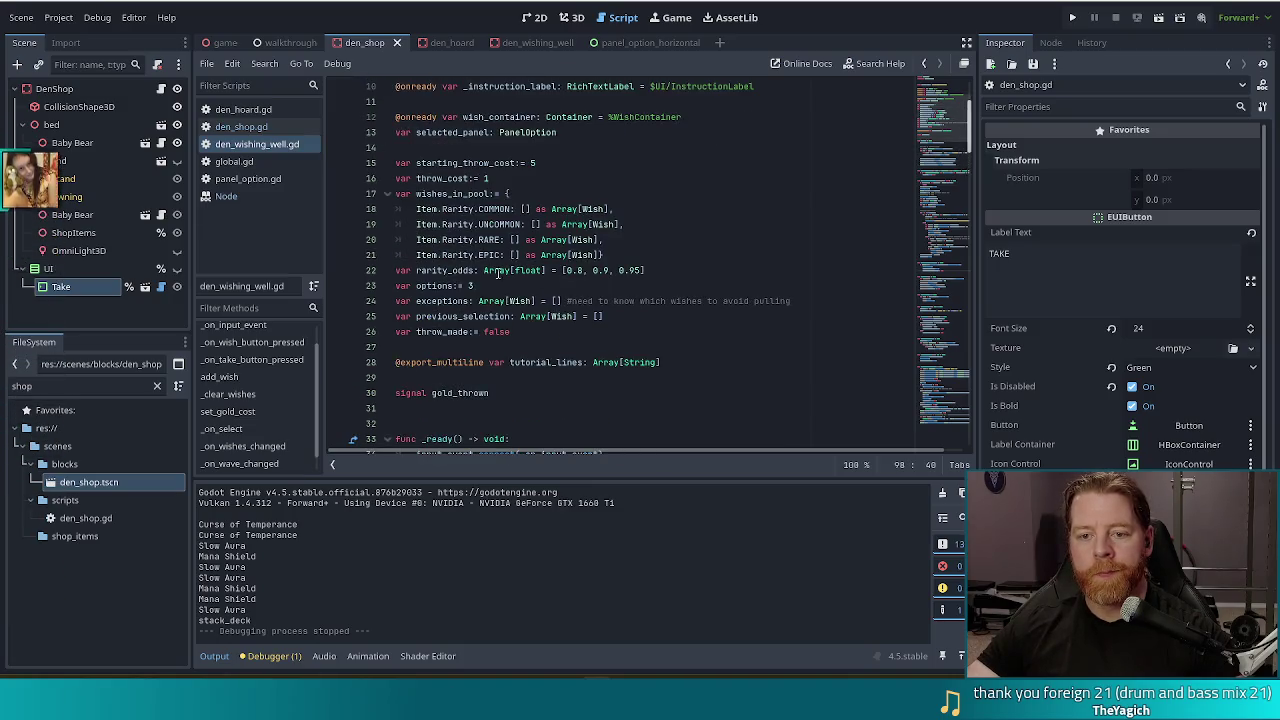
pyautogui.click(584, 133)
pyautogui.scroll(1, 588, 158)
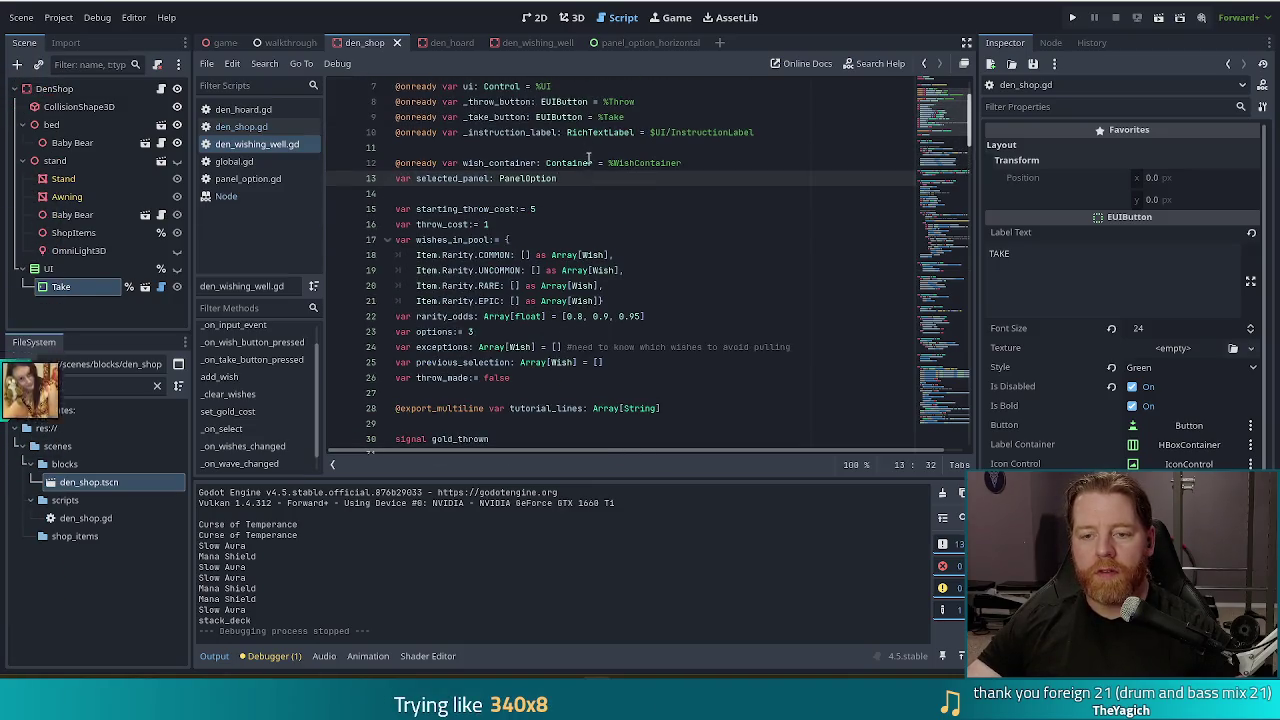
pyautogui.keyDown('shift'); pyautogui.click(703, 162); pyautogui.keyUp('shift')
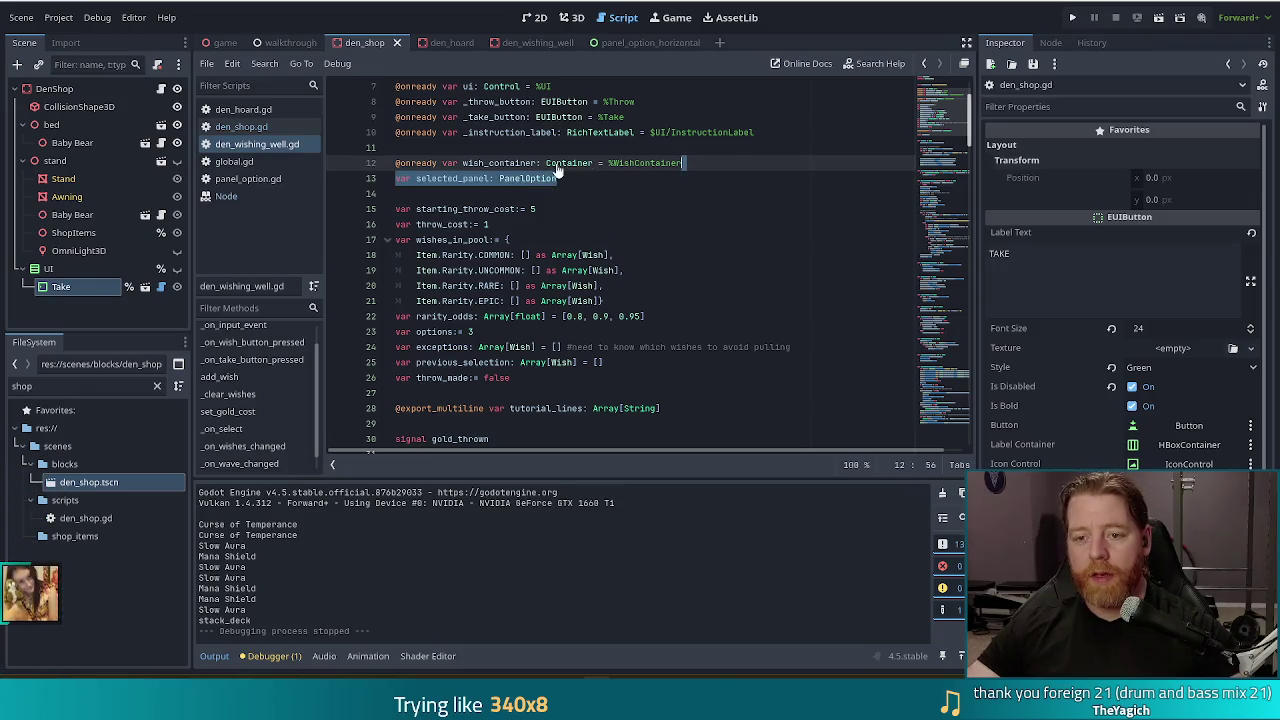
# In den_shop.gd, add var selected_panel: PanelOption as line 9, below the ui declaration
pyautogui.click(253, 131)
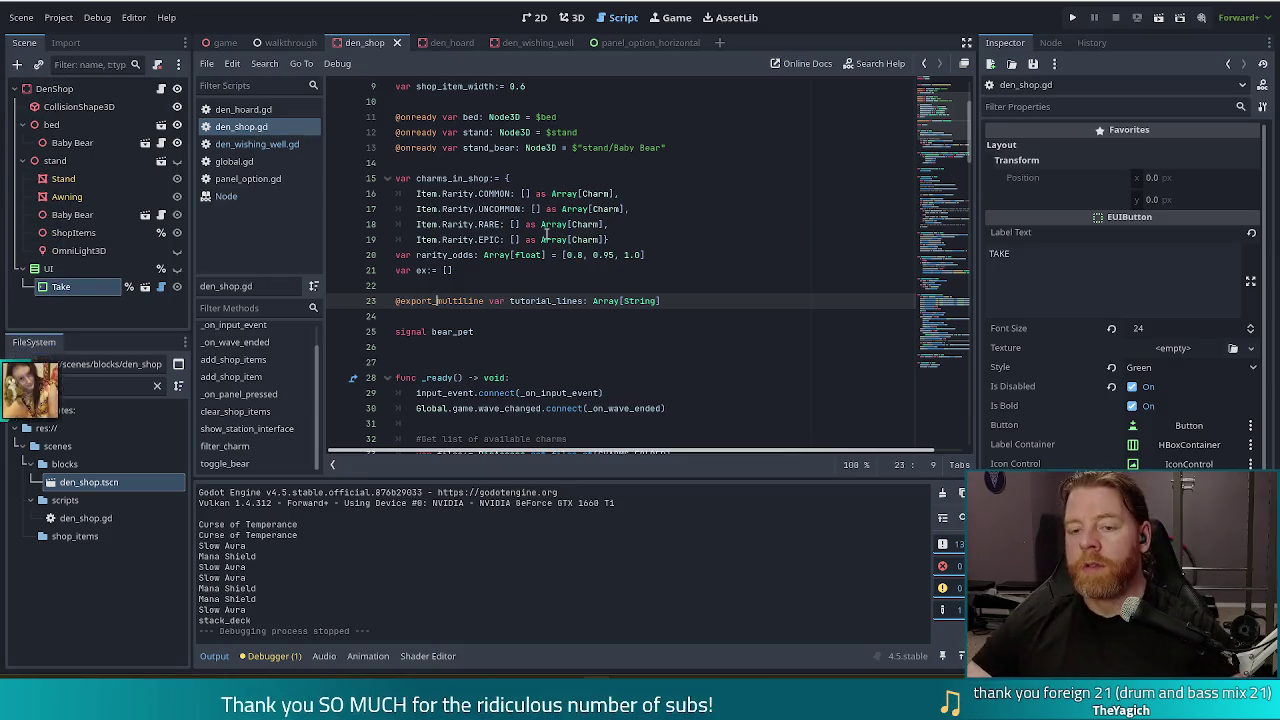
pyautogui.moveTo(546, 229)
pyautogui.scroll(1, 559, 184)
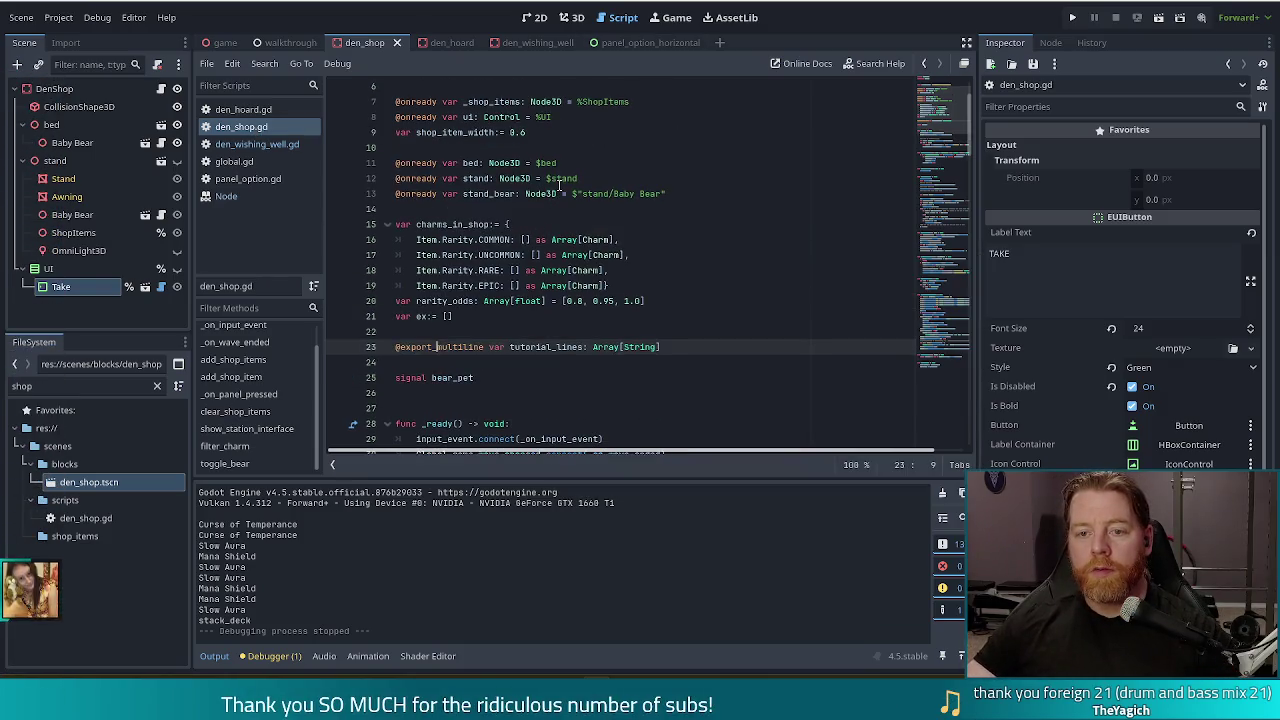
pyautogui.scroll(2, 690, 163)
pyautogui.click(550, 209)
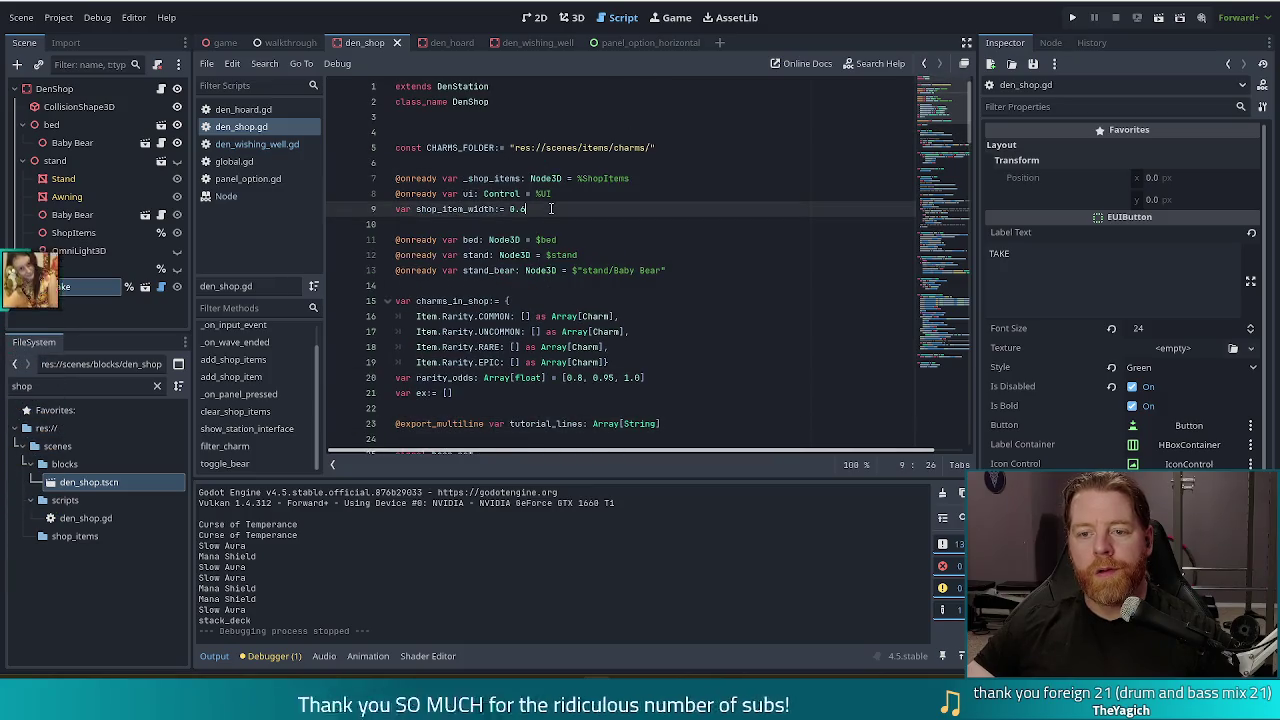
pyautogui.click(559, 193)
pyautogui.press('Return')
pyautogui.write('var selected_panel: PanelOption')
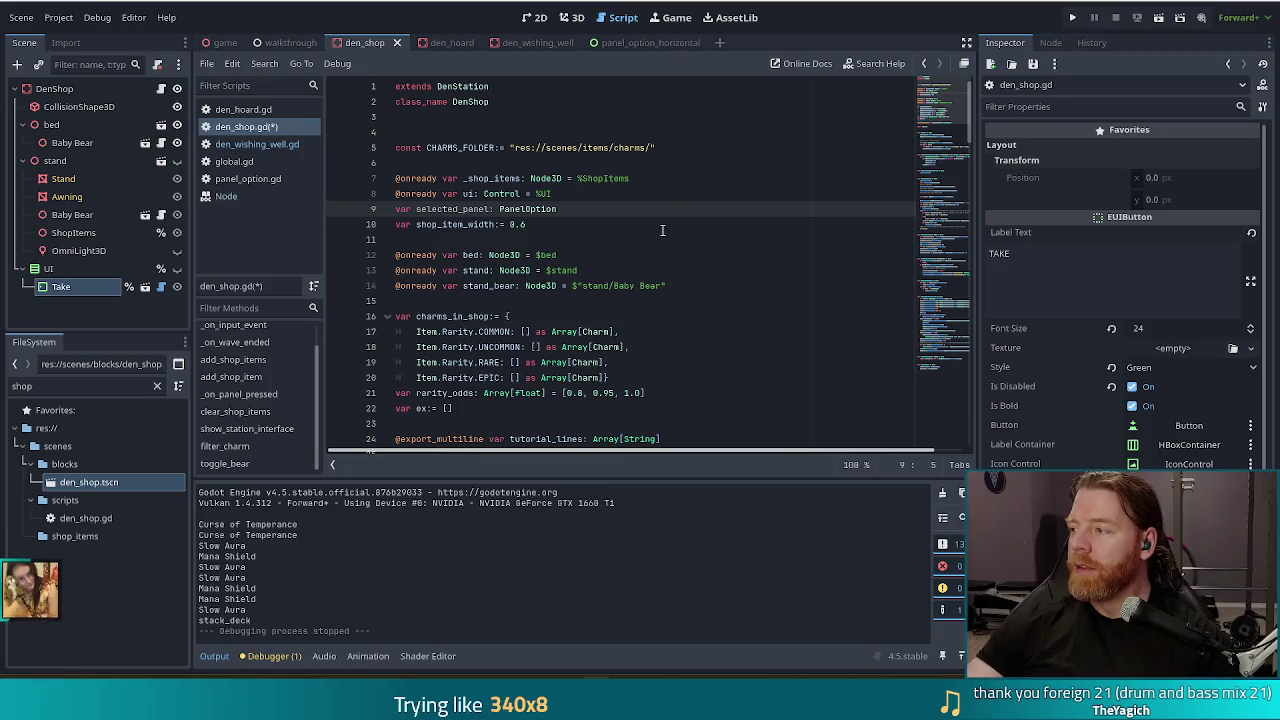
pyautogui.click(575, 224)
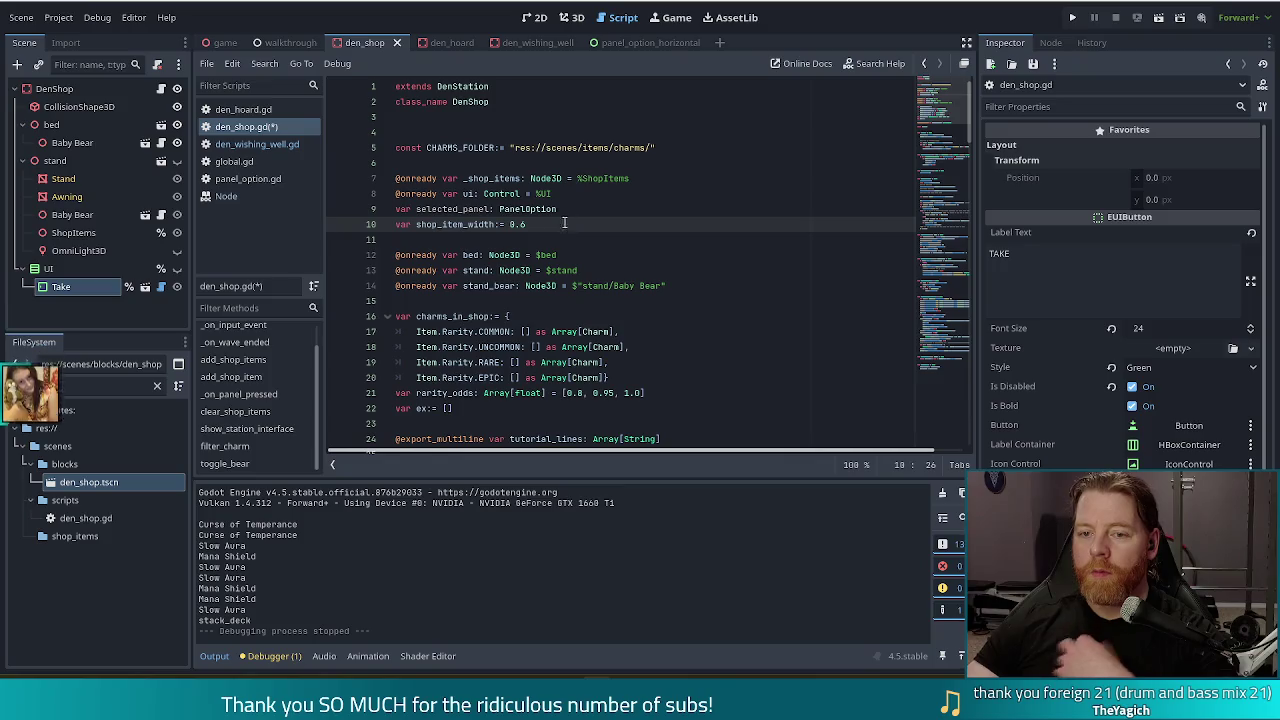
pyautogui.click(671, 213)
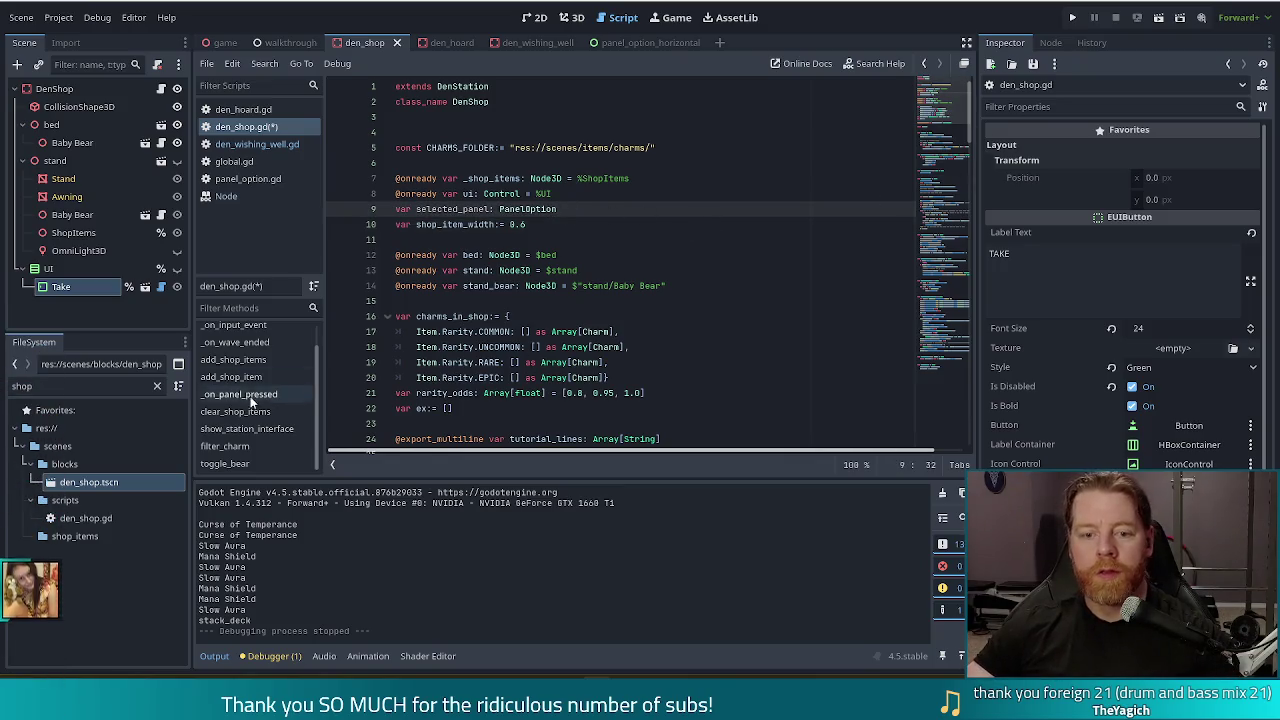
# Jump to den_shop.gd's _on_panel_pressed function and place the caret on line 93
pyautogui.scroll(1, 268, 372)
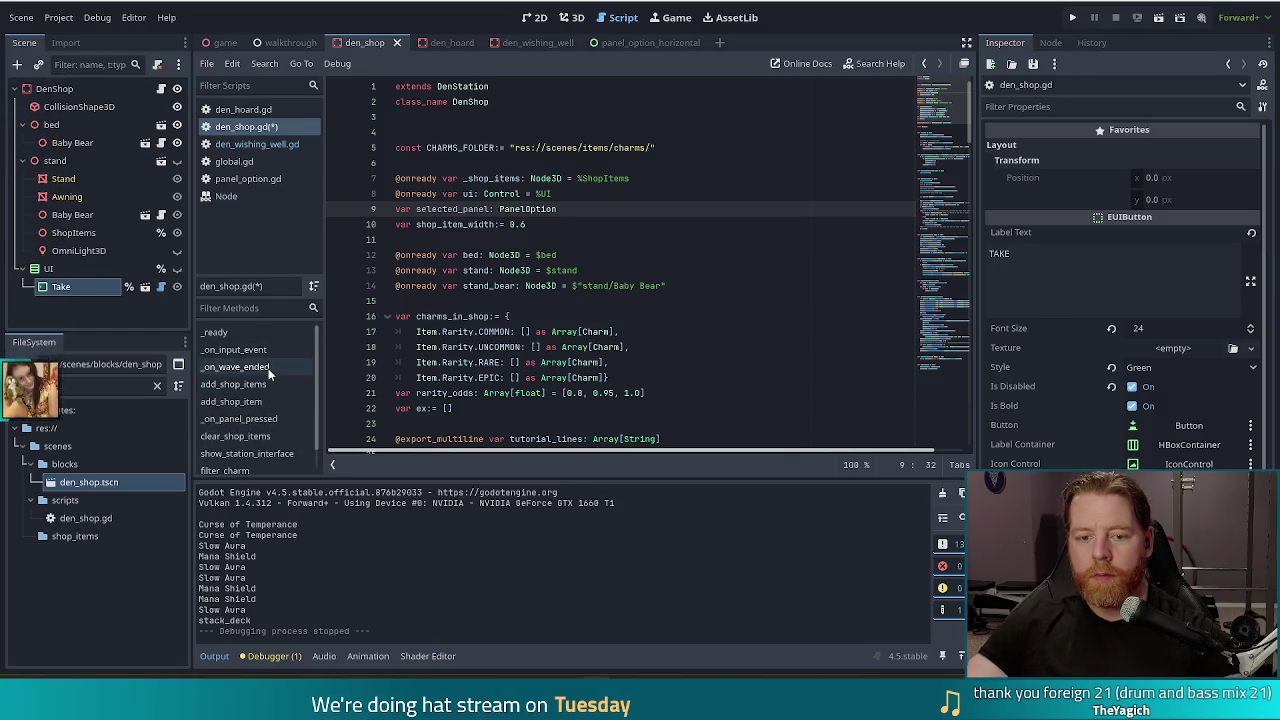
pyautogui.click(251, 419)
pyautogui.click(663, 271)
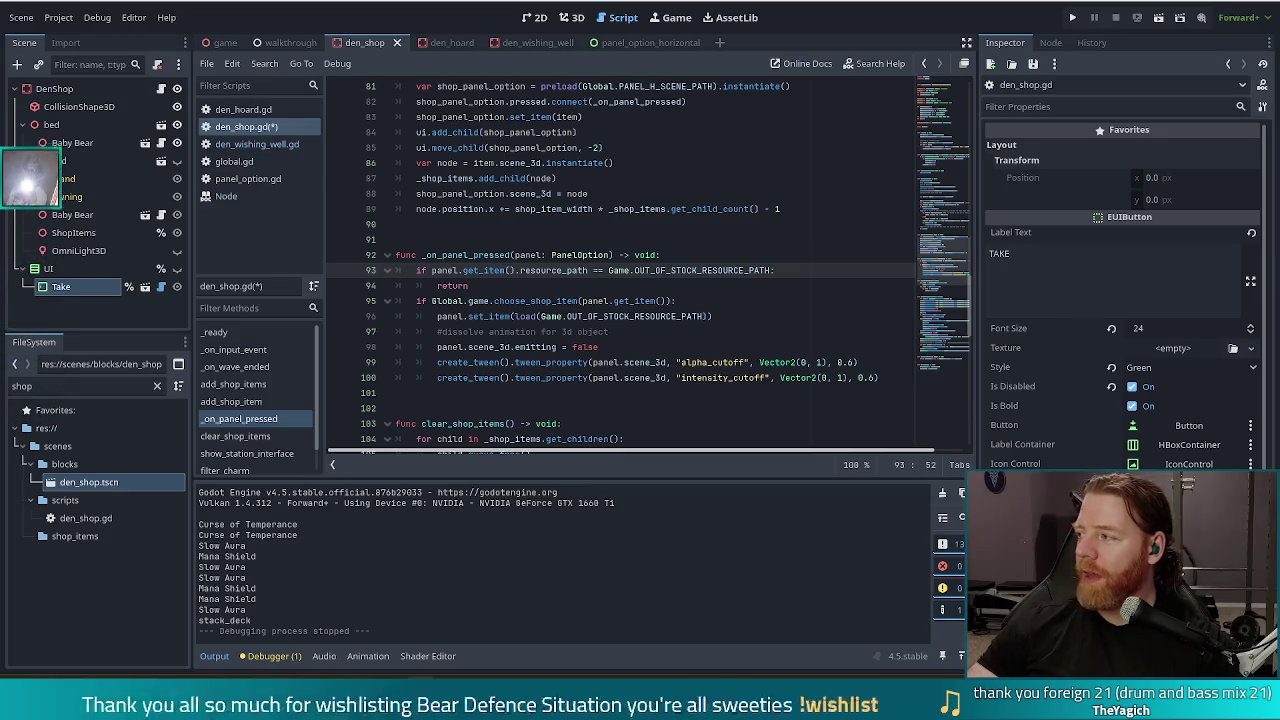
# Bring the Bobble Shop Simulator Steam page forward and play its trailer full screen
pyautogui.moveTo(1061, 242)
pyautogui.mouseDown()
pyautogui.moveTo(1018, 248)
pyautogui.moveTo(640, 2)
pyautogui.mouseUp()
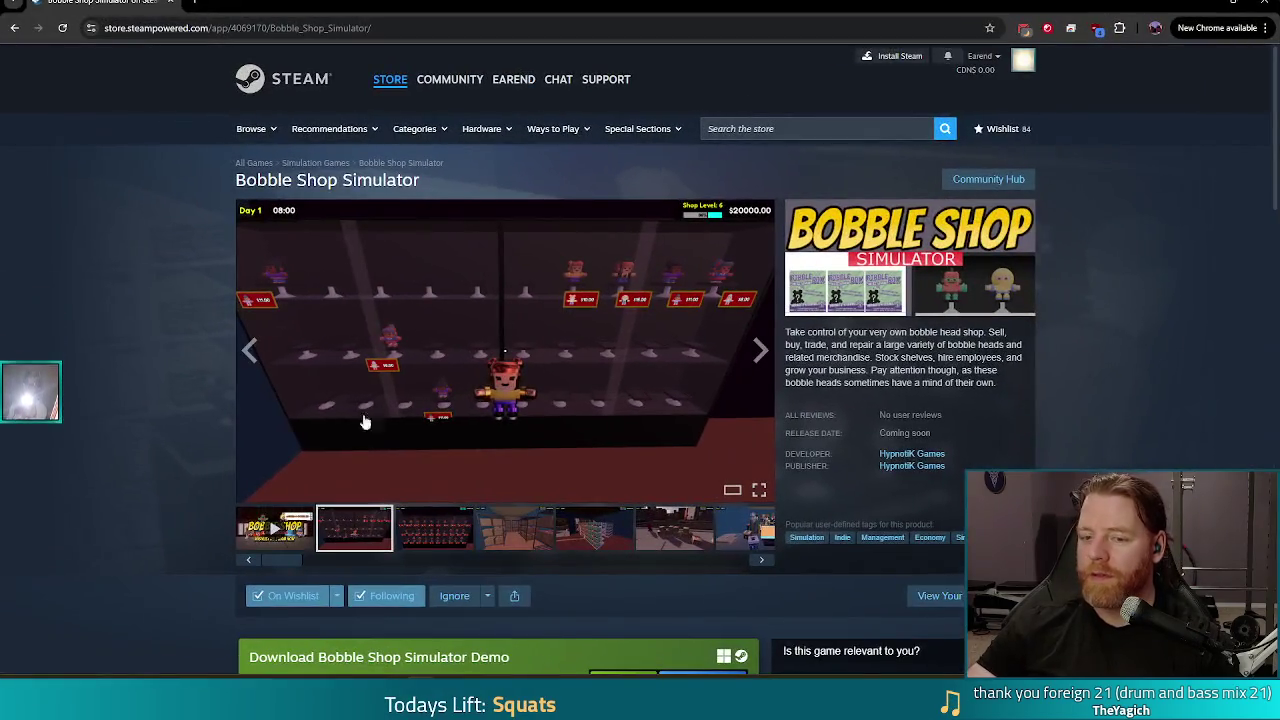
pyautogui.click(759, 490)
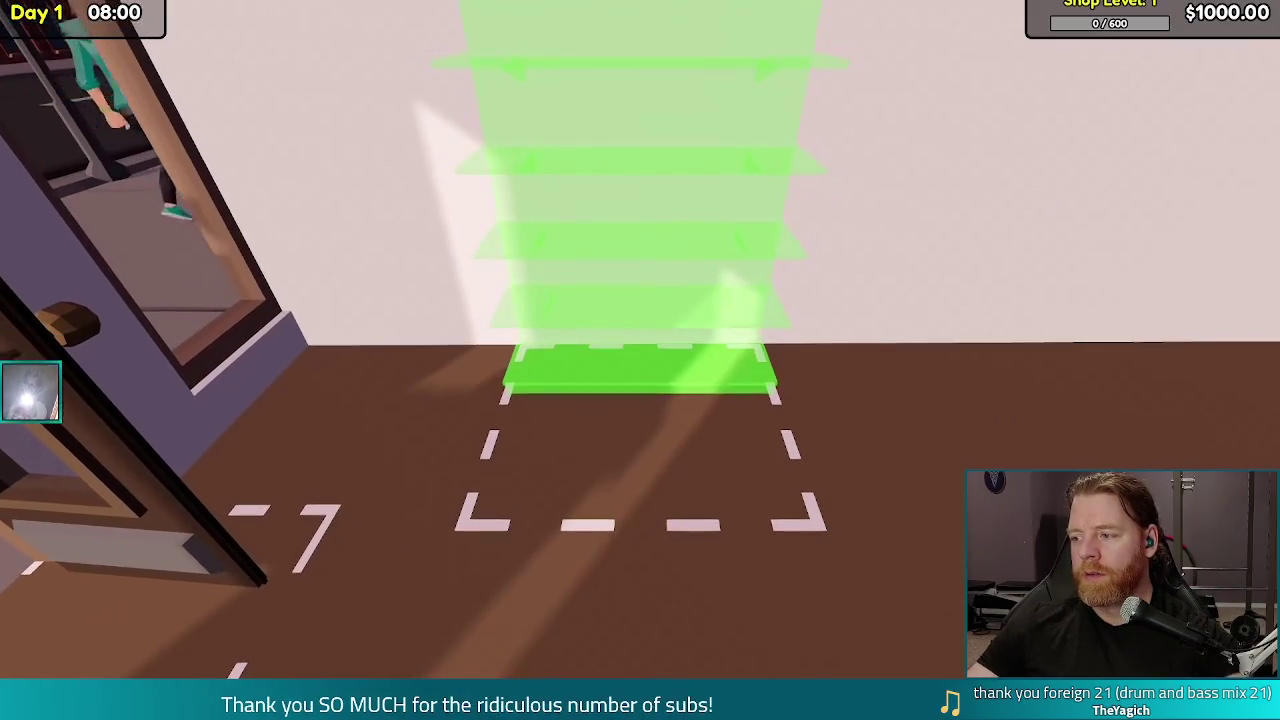
# Watch the trailer's Day 1 ordering and checkout footage full screen, then restart it from the beginning
pyautogui.press('e')
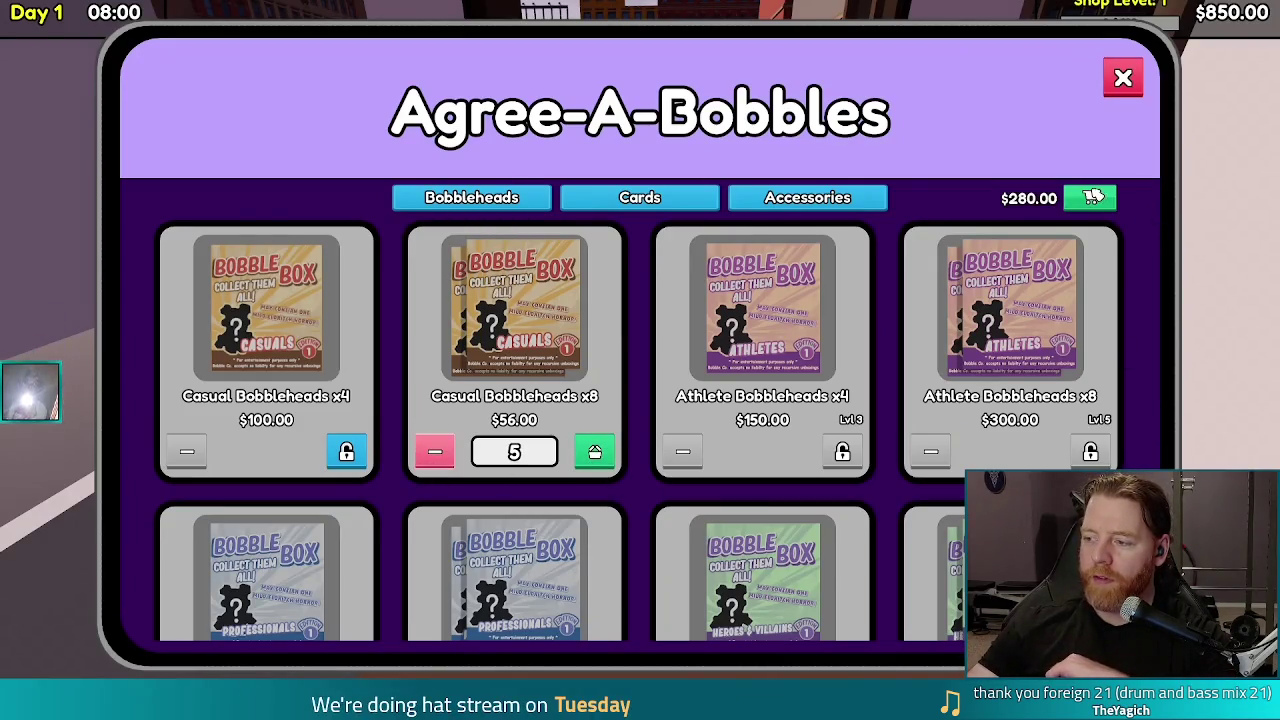
pyautogui.click(1092, 197)
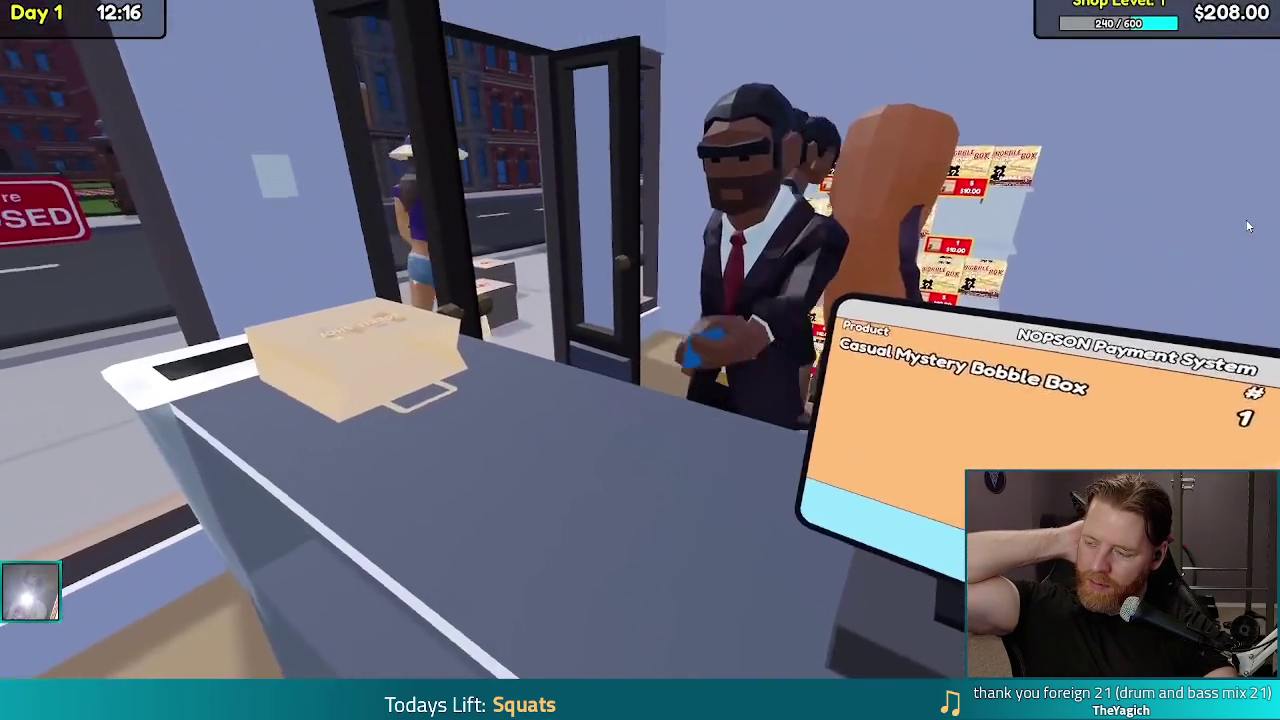
pyautogui.click(650, 352)
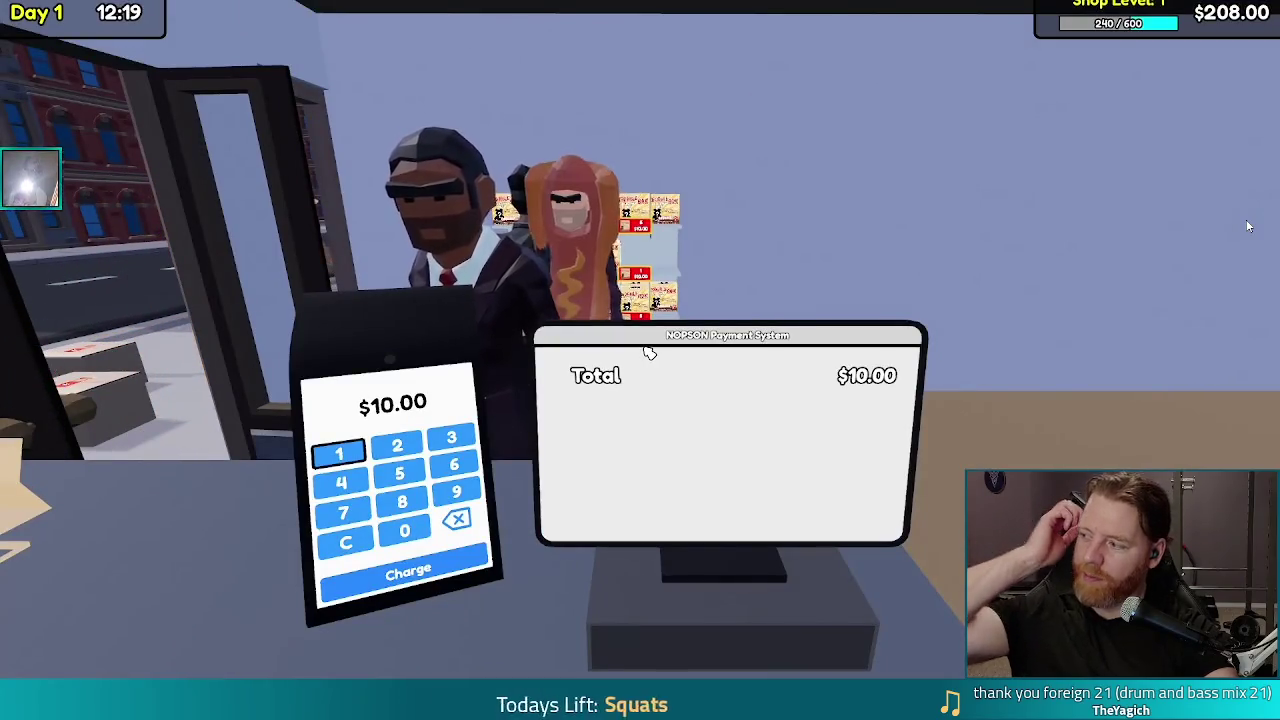
pyautogui.click(408, 572)
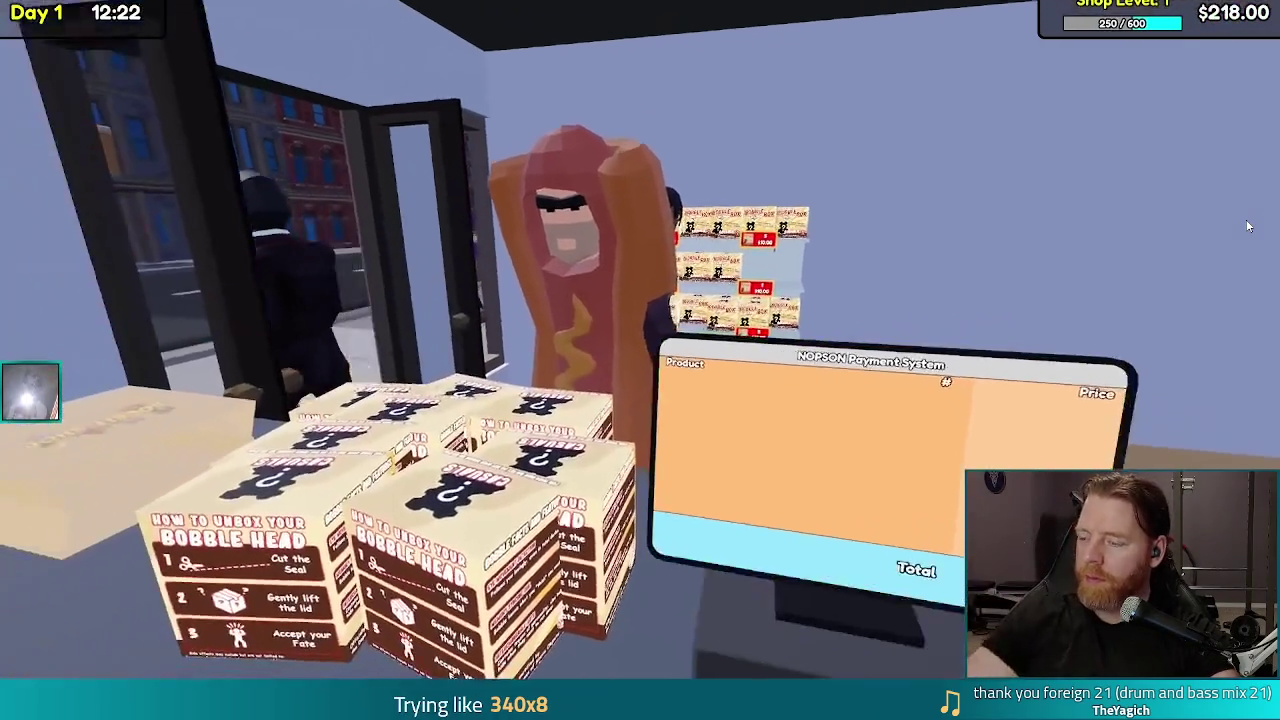
pyautogui.press('s')
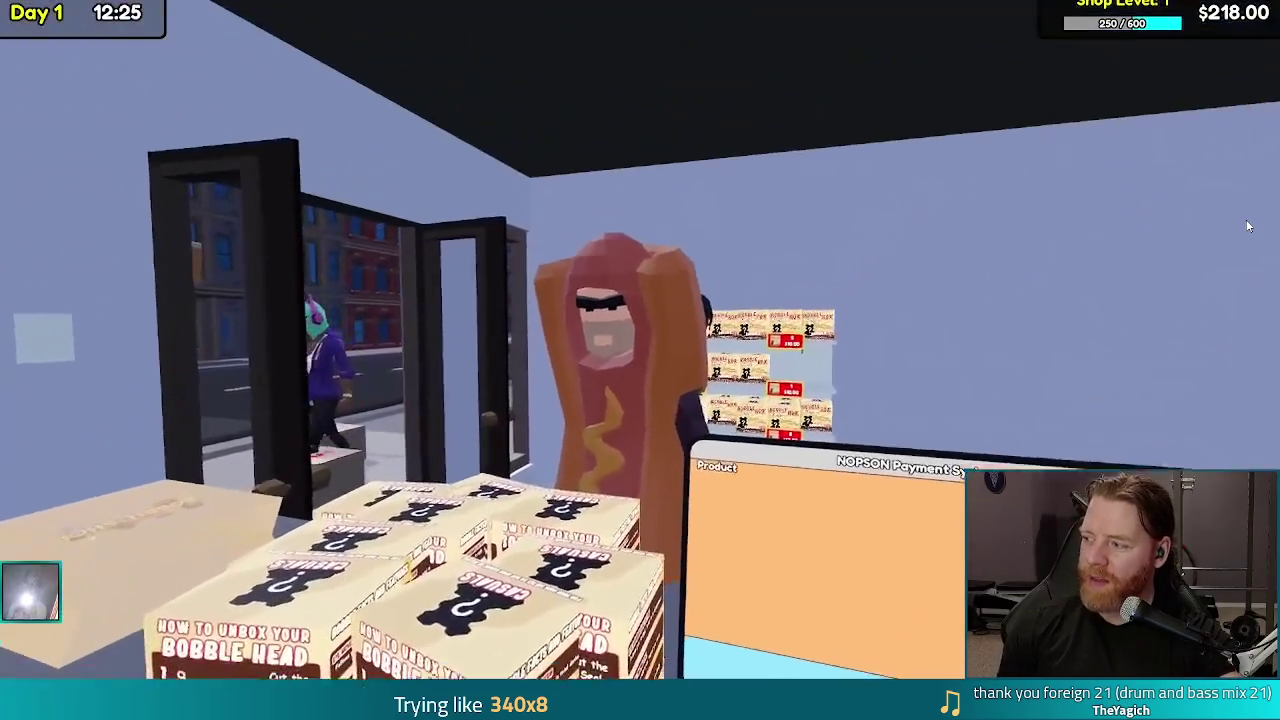
pyautogui.press('w')
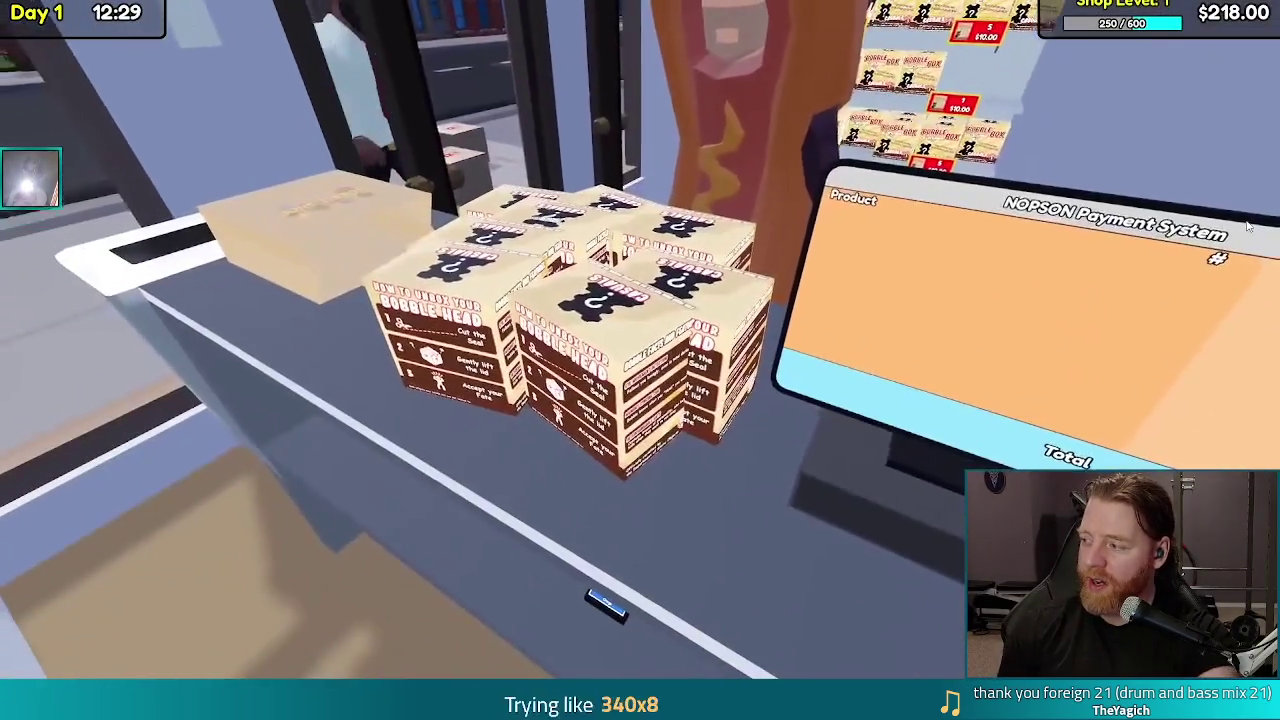
pyautogui.click(640, 360)
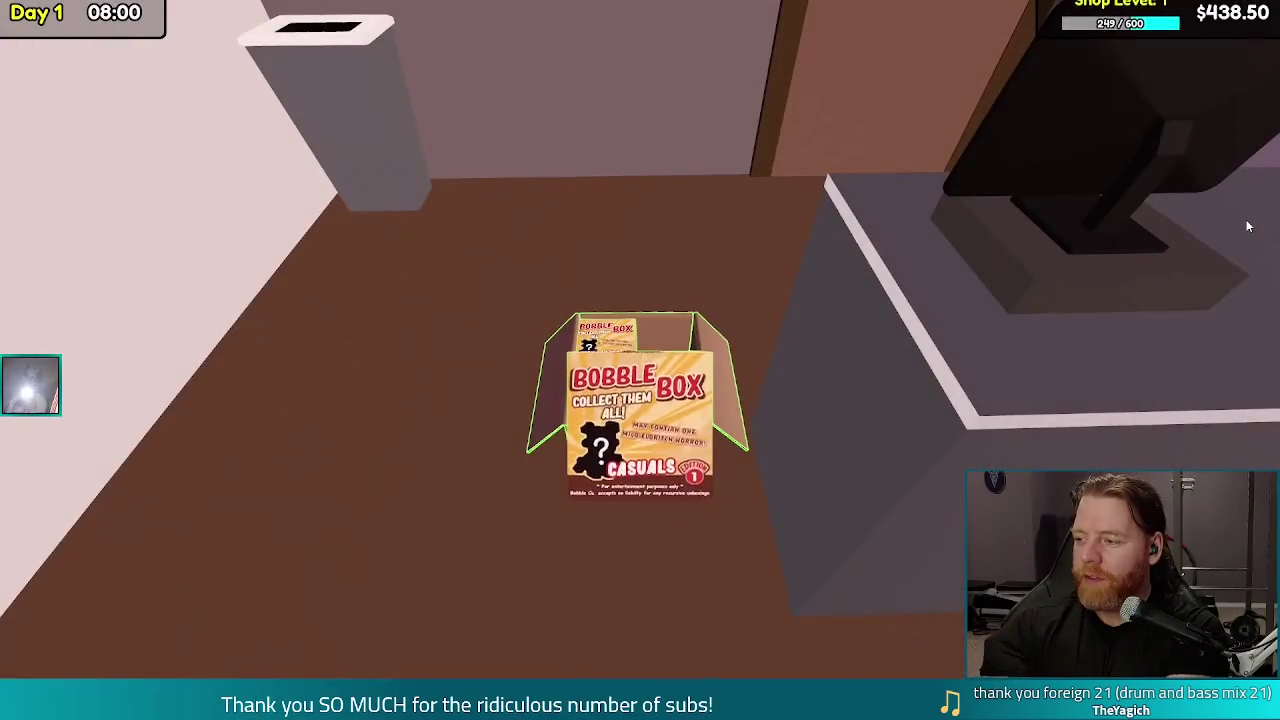
pyautogui.click(640, 360)
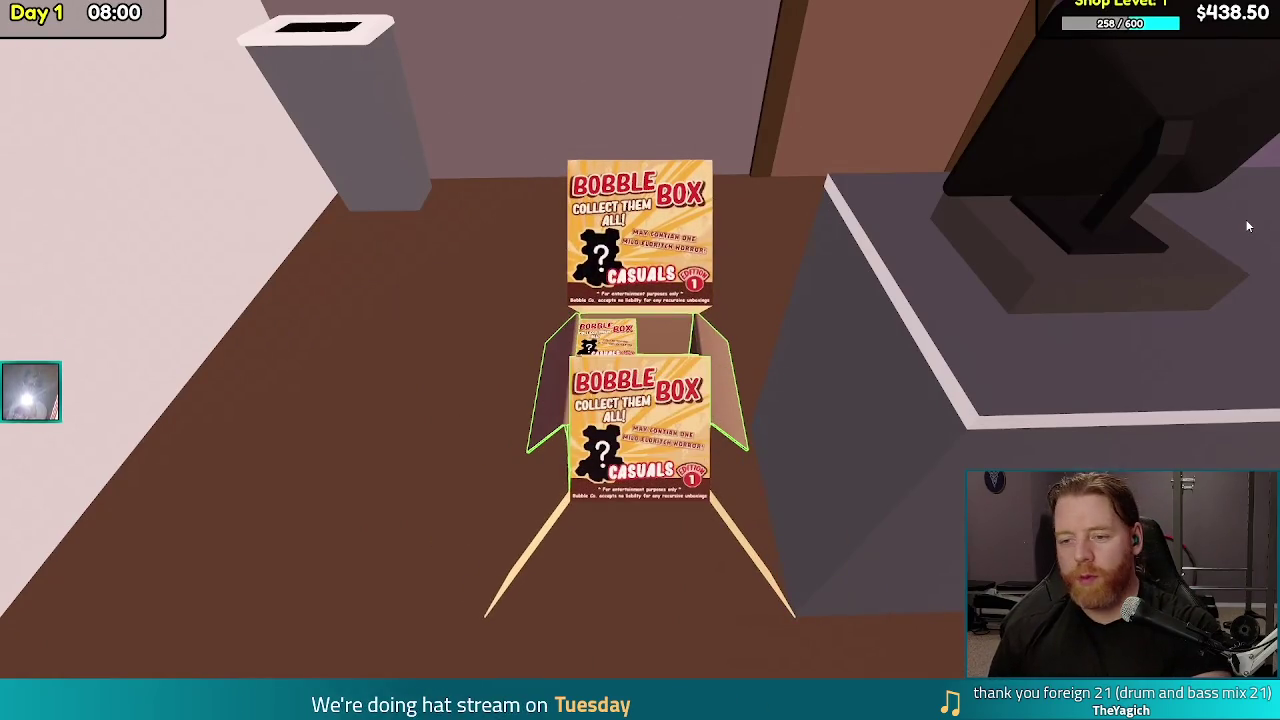
pyautogui.click(640, 360)
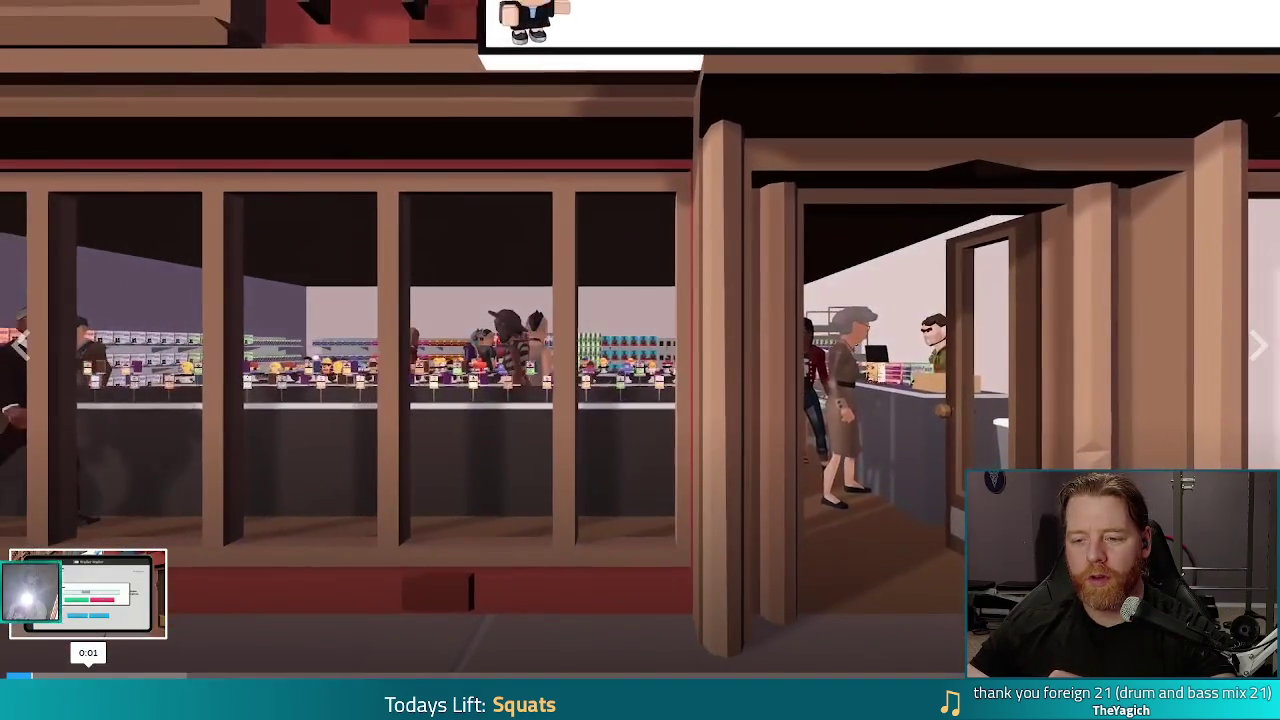
pyautogui.click(88, 676)
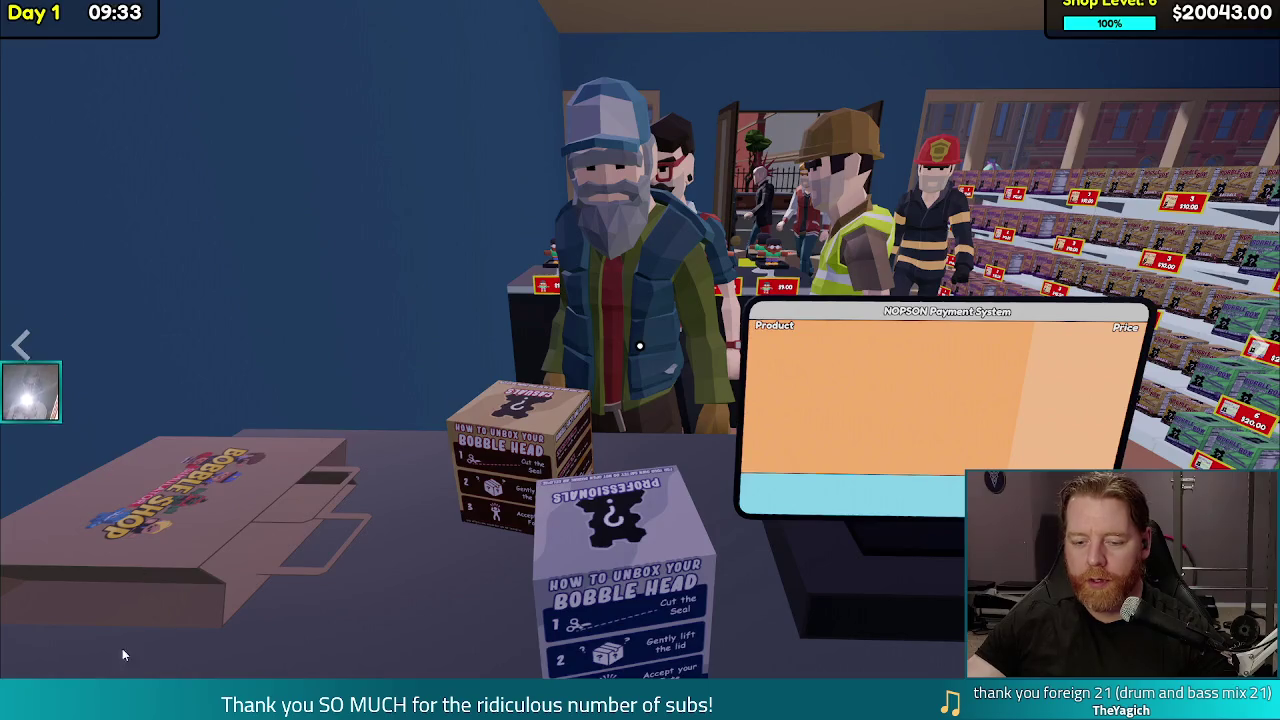
# Leave the screenshot view and play the Bobble Shop Simulator trailer again in full screen
pyautogui.press('Escape')
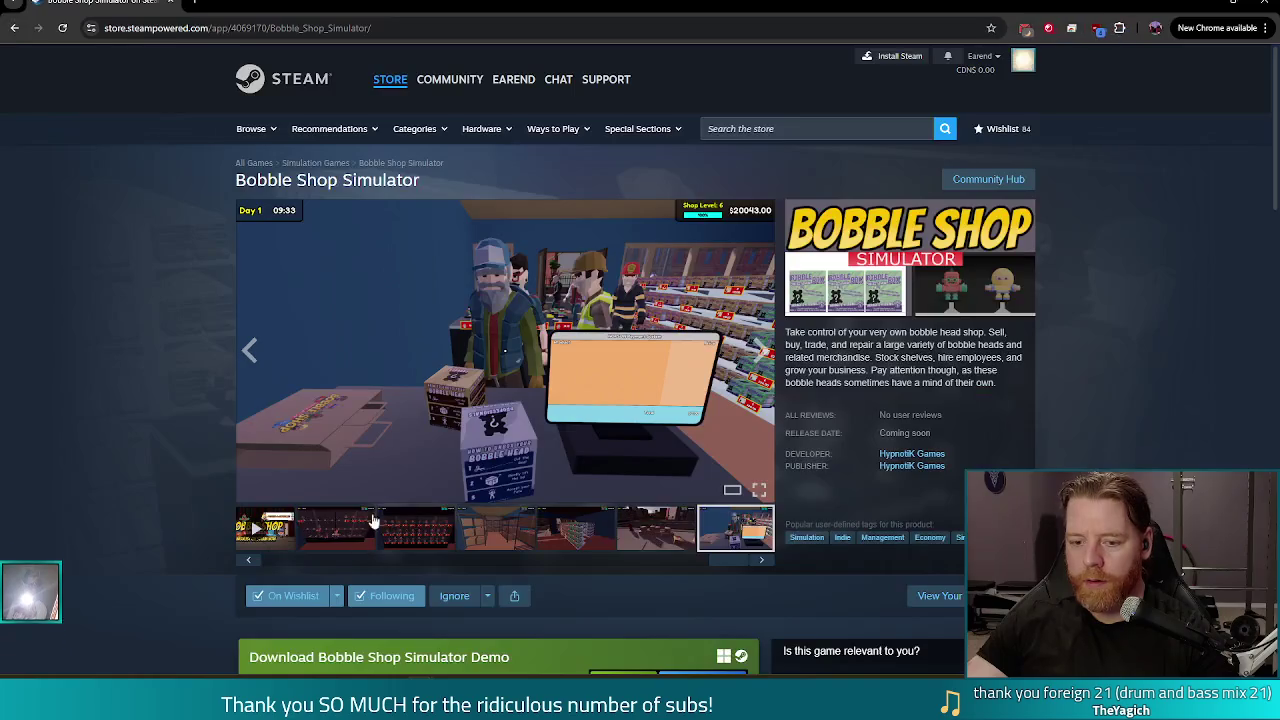
pyautogui.click(256, 531)
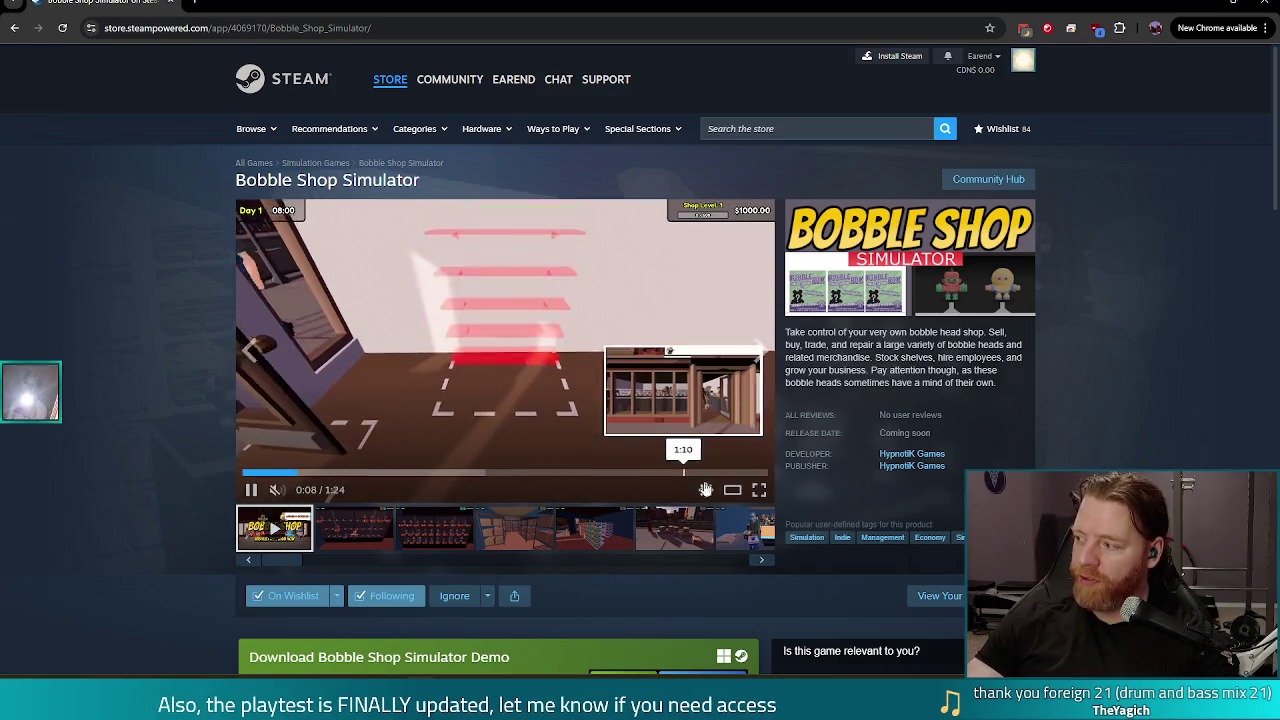
pyautogui.click(759, 489)
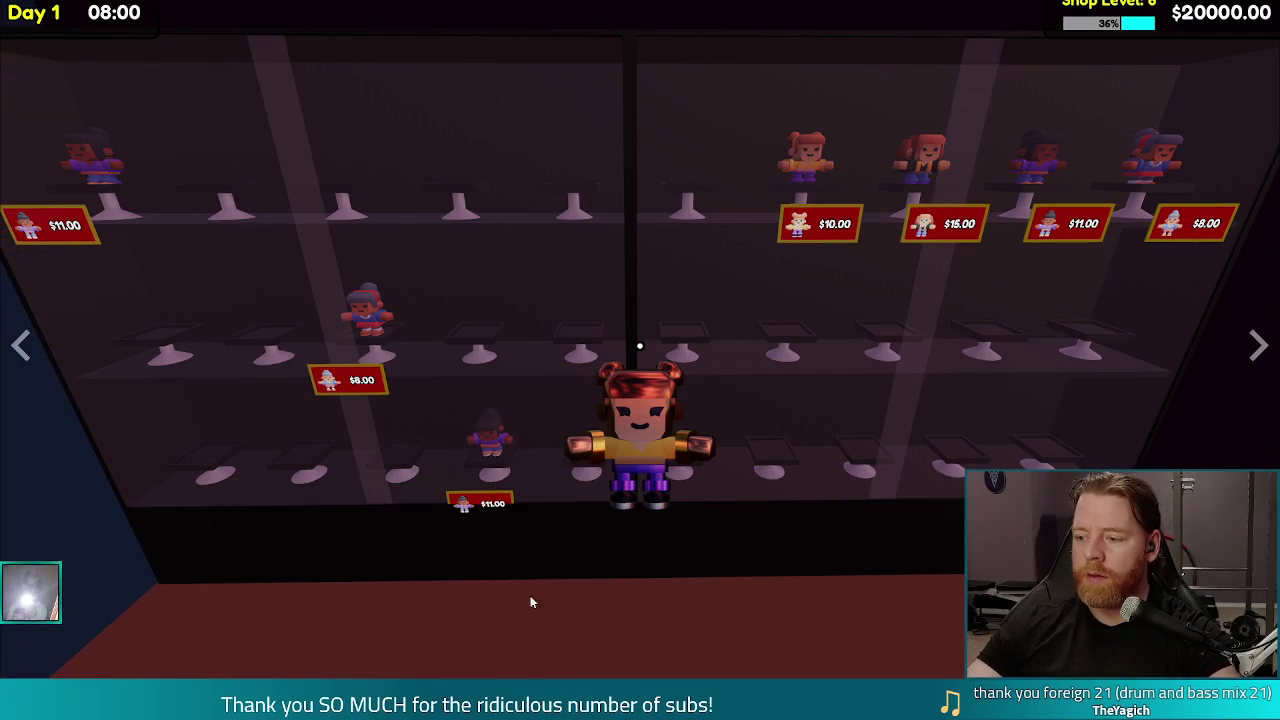
# Exit full screen, seek the trailer to 1:10 then back to about 1:04, and close Chrome
pyautogui.press('Escape')
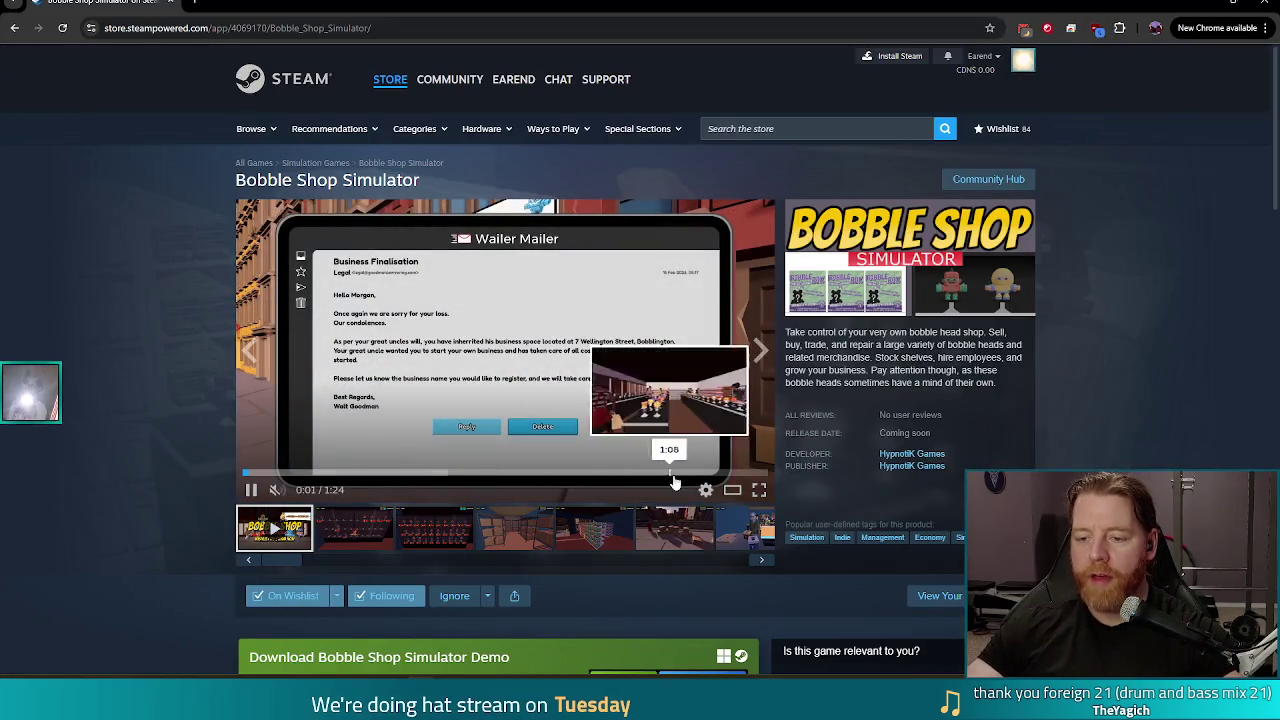
pyautogui.click(681, 472)
pyautogui.click(645, 473)
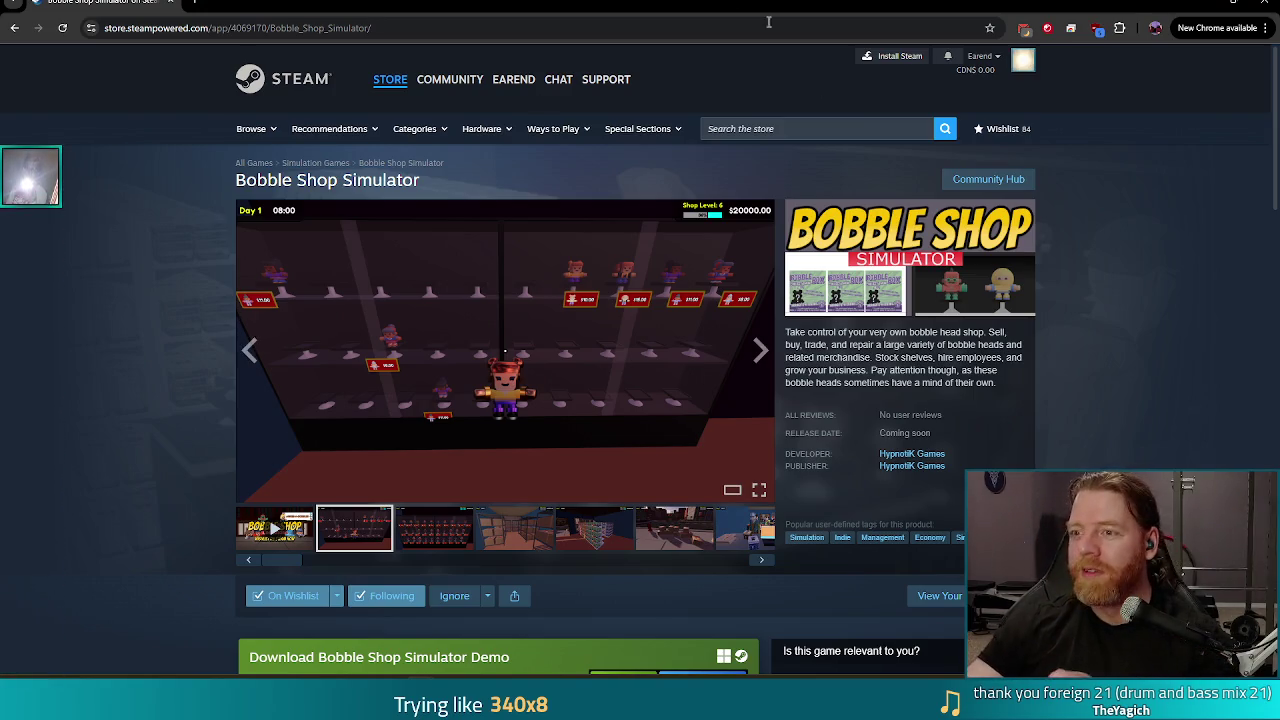
pyautogui.click(1264, 3)
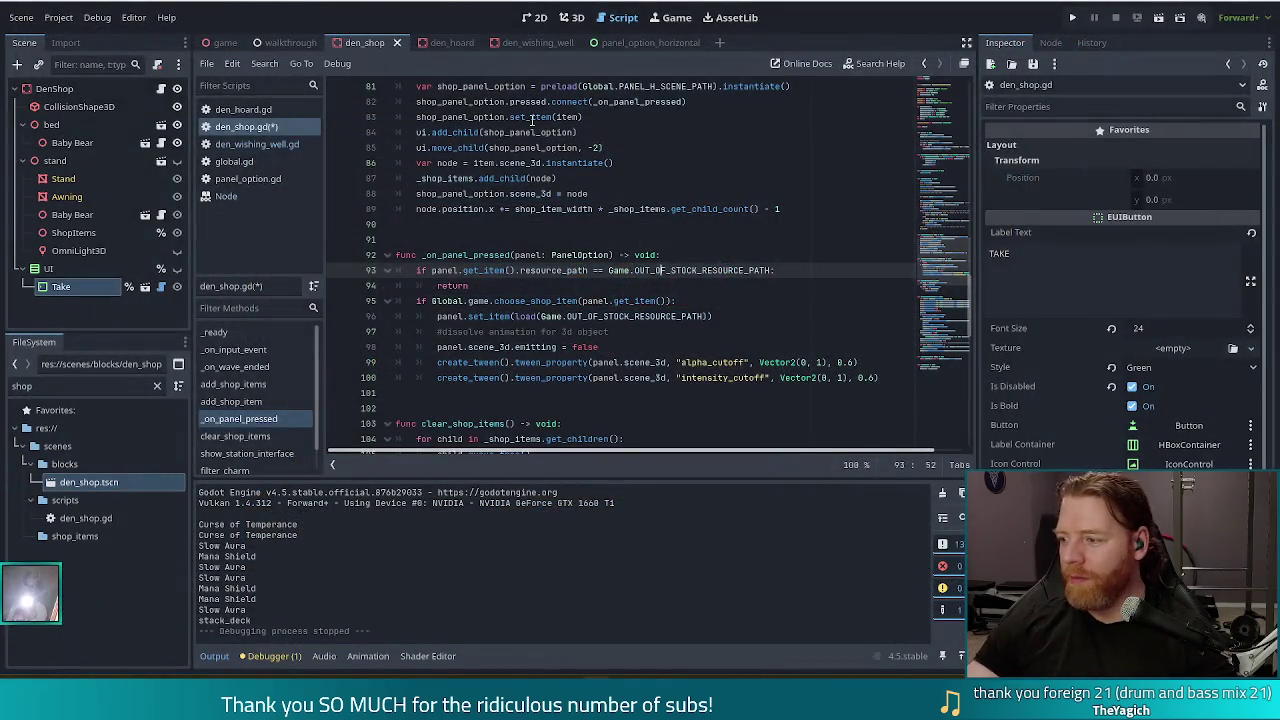
# Put the caret on line 96's set_item call, then back on line 93
pyautogui.click(646, 316)
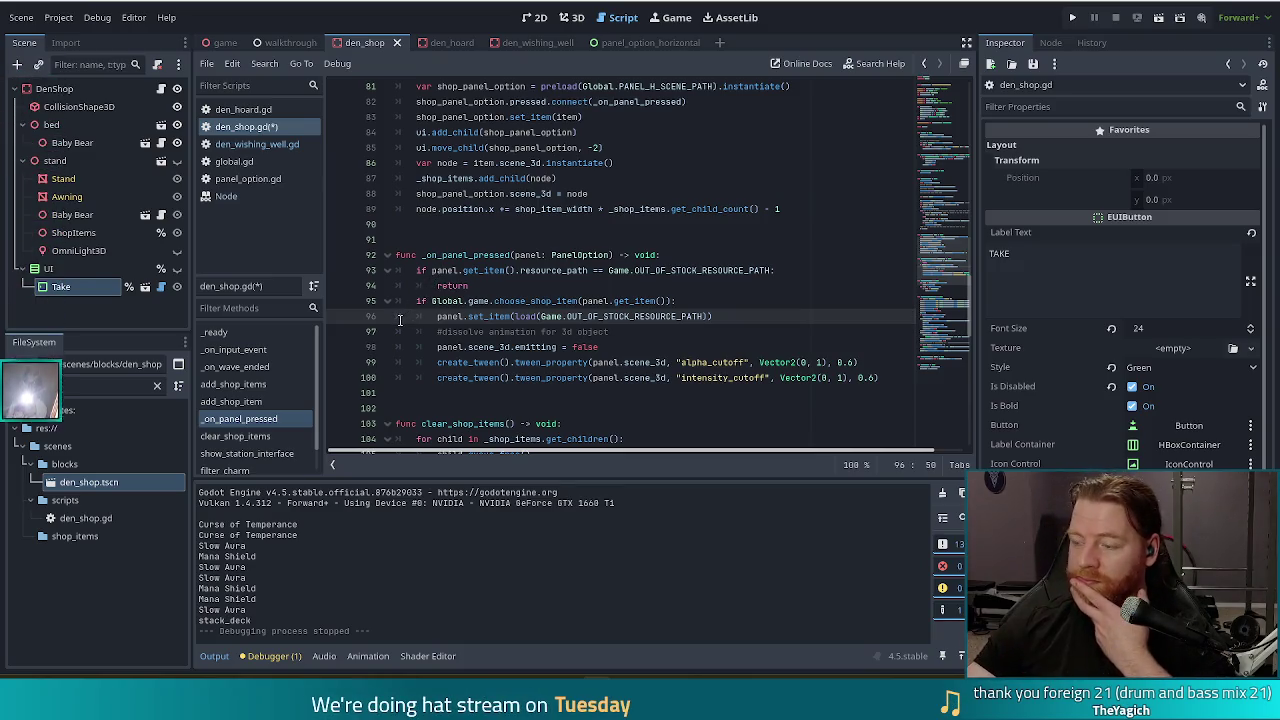
pyautogui.click(606, 271)
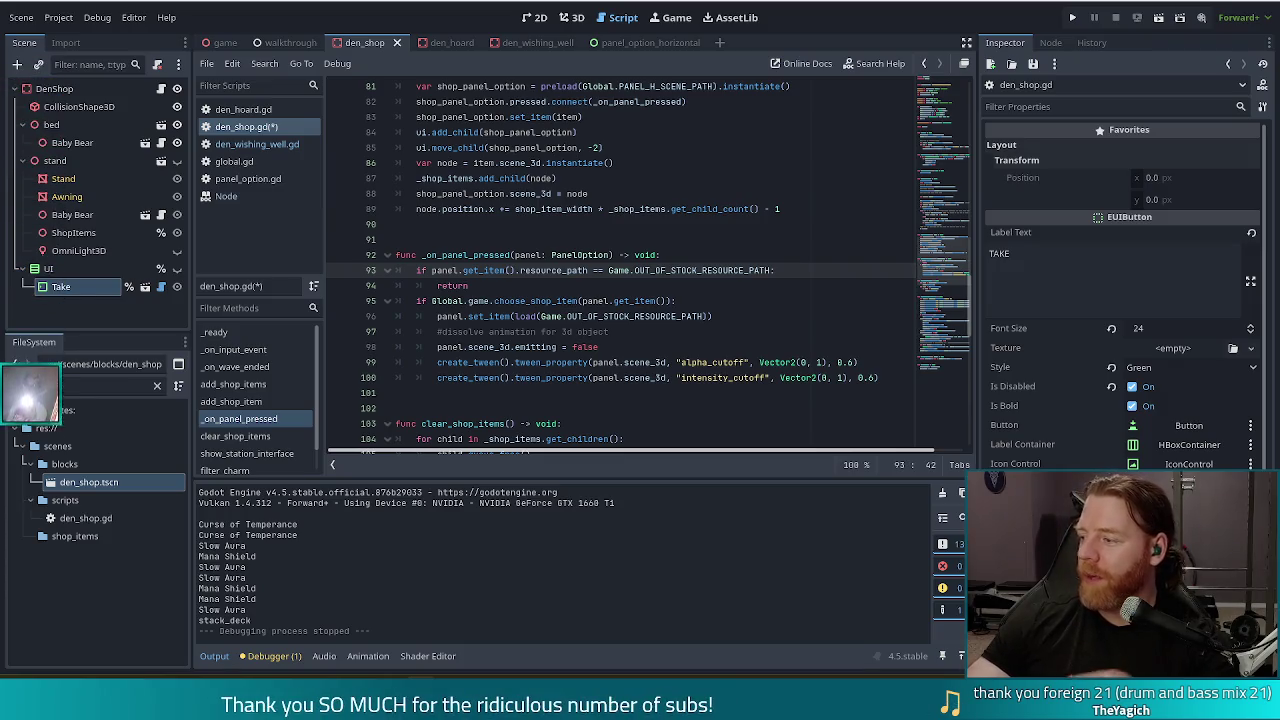
# In a blank text editor, note two names on separate lines, fixing the second's spelling, then switch to Chrome
pyautogui.hotkey('alt', 'Tab')
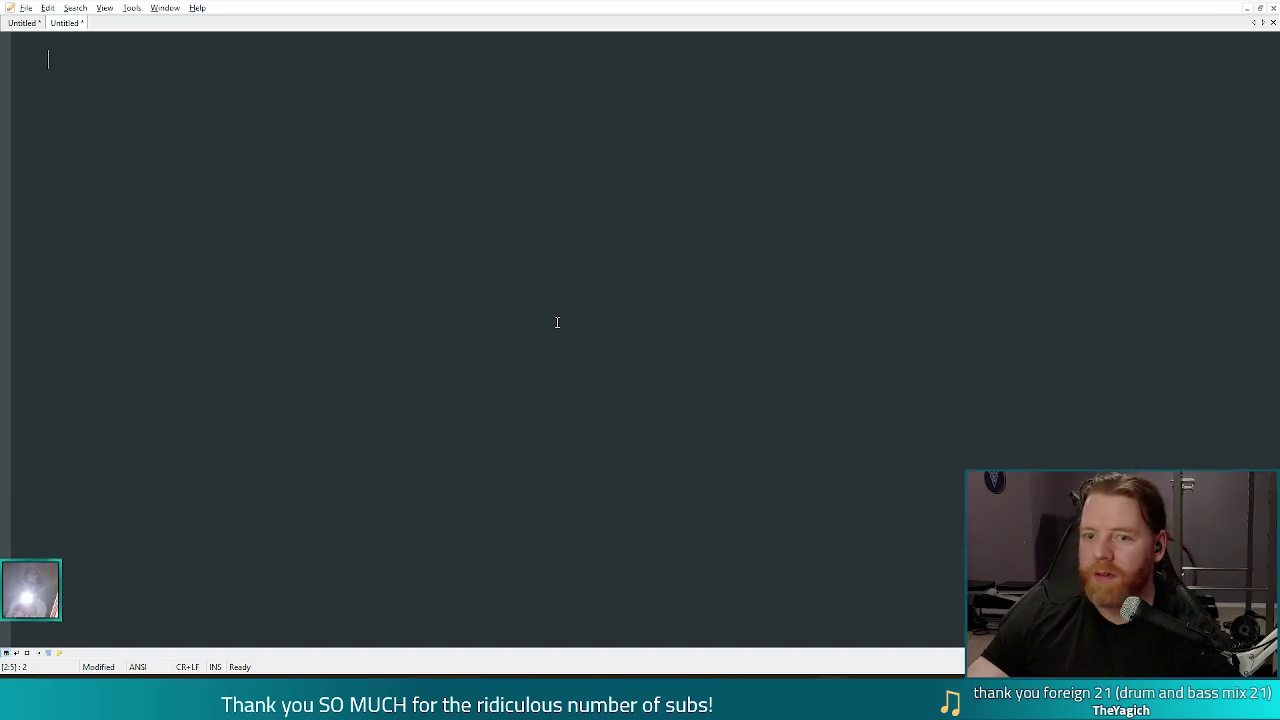
pyautogui.write('hypnotik')
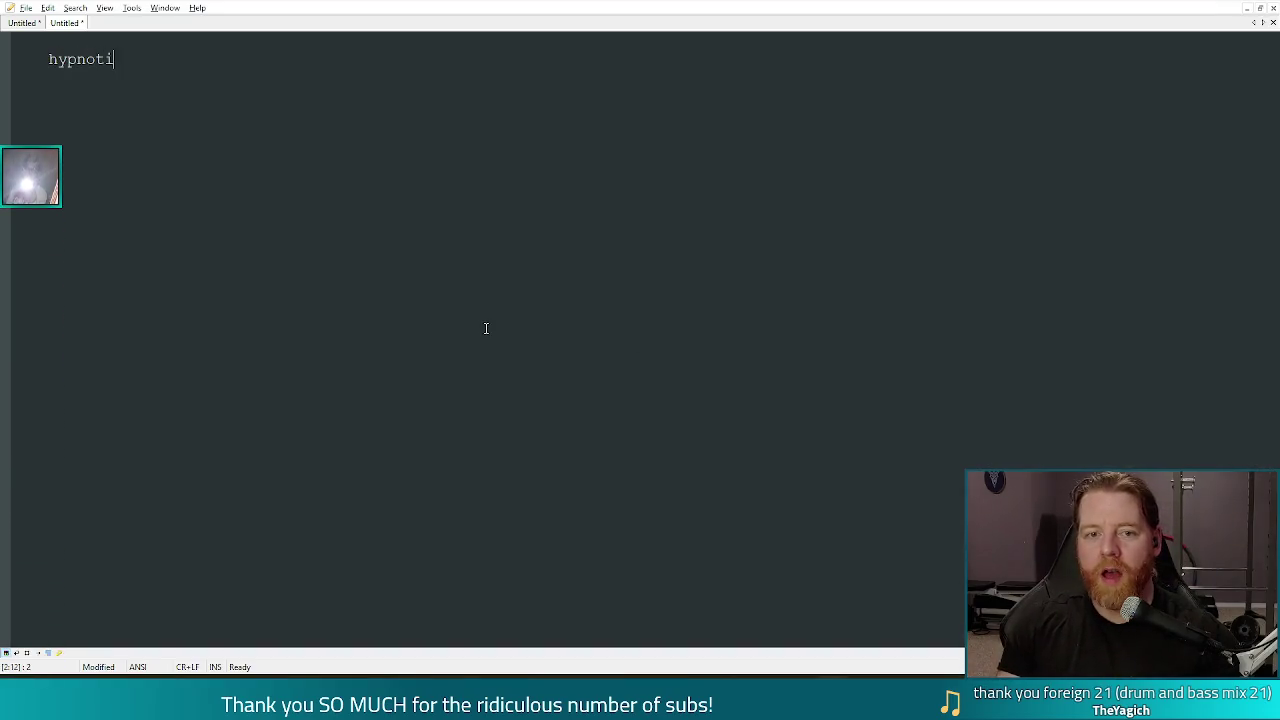
pyautogui.press('Return')
pyautogui.write('clam')
pyautogui.write('more')
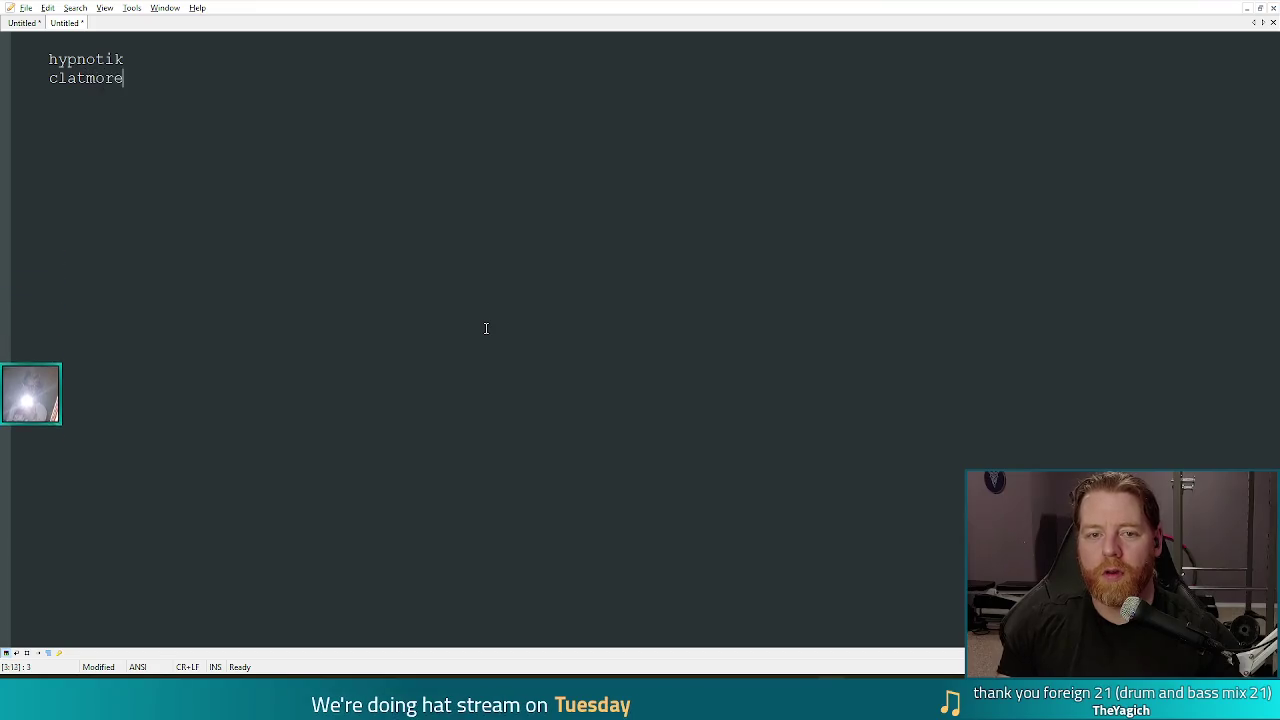
pyautogui.press('BackSpace')
pyautogui.press('BackSpace')
pyautogui.press('BackSpace')
pyautogui.write('t')
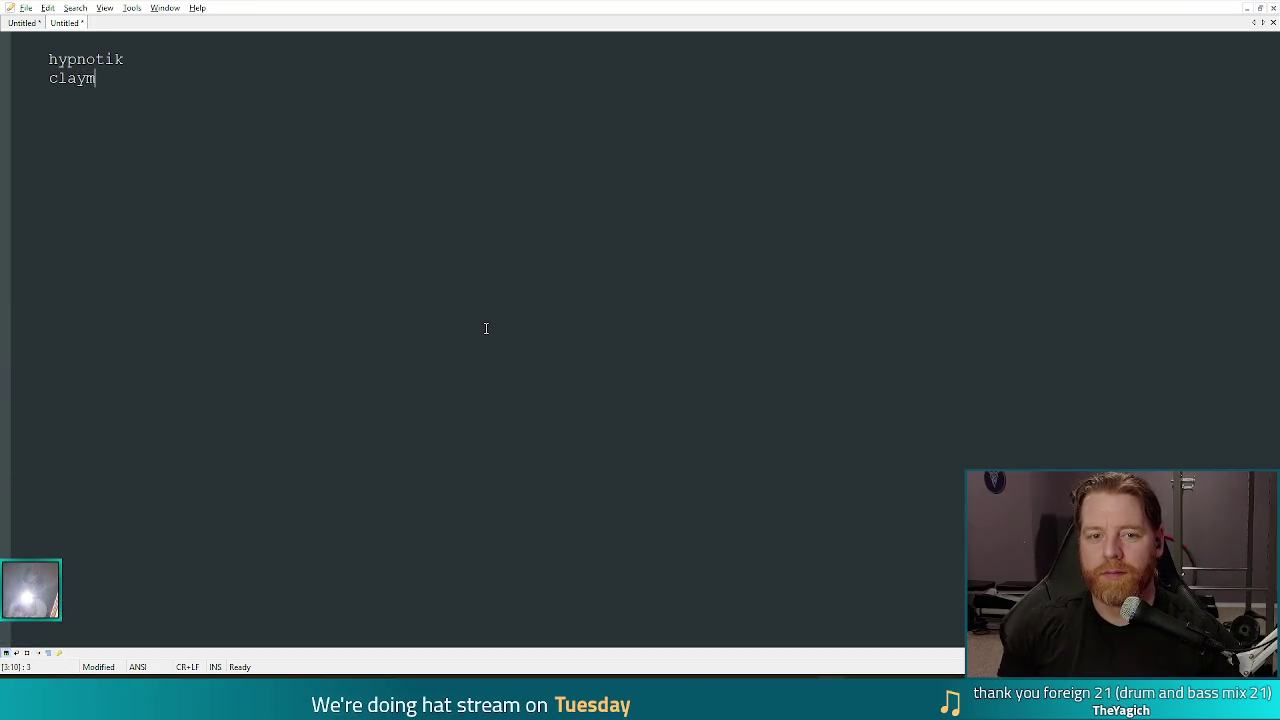
pyautogui.write('ore')
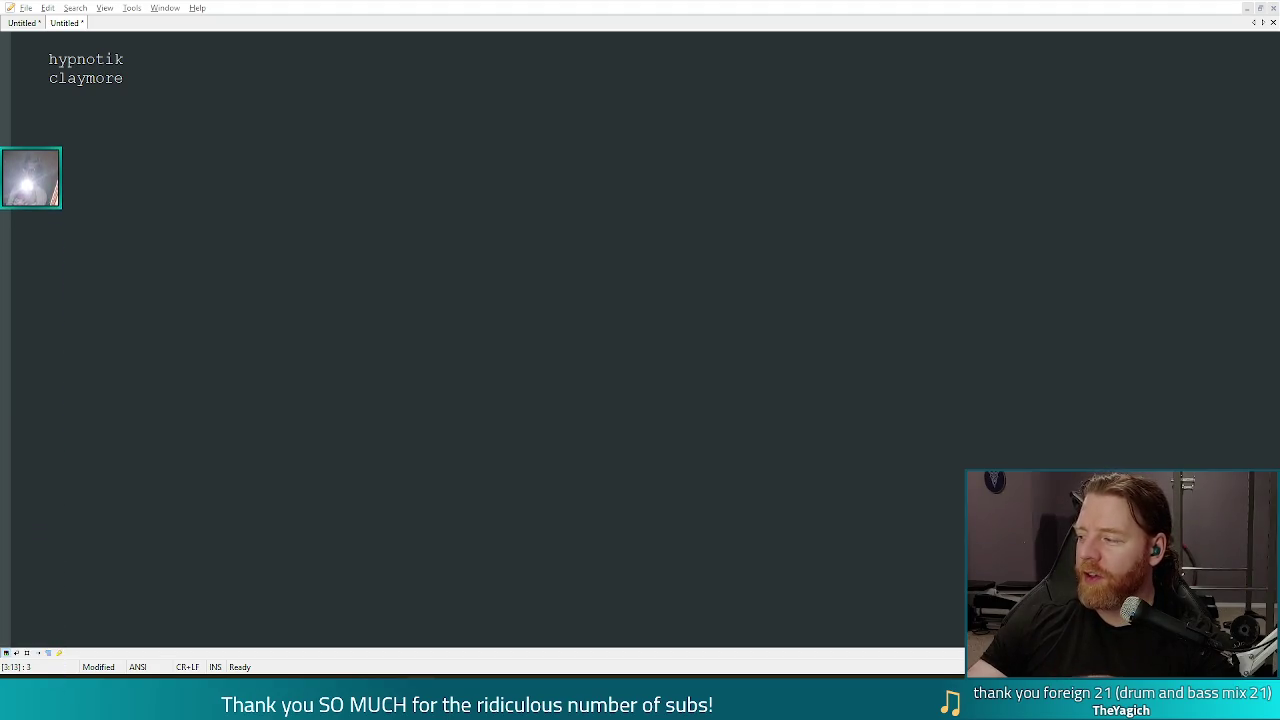
pyautogui.hotkey('alt', 'Tab')
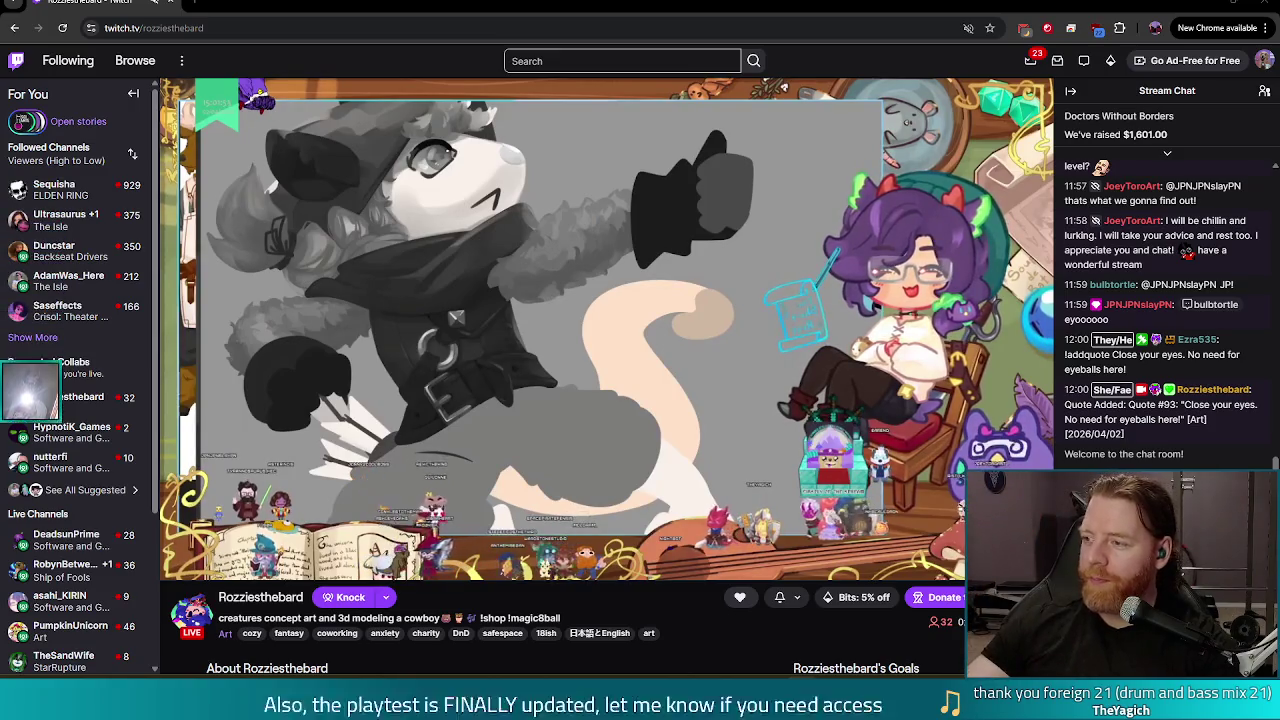
pyautogui.scroll(1, 1160, 300)
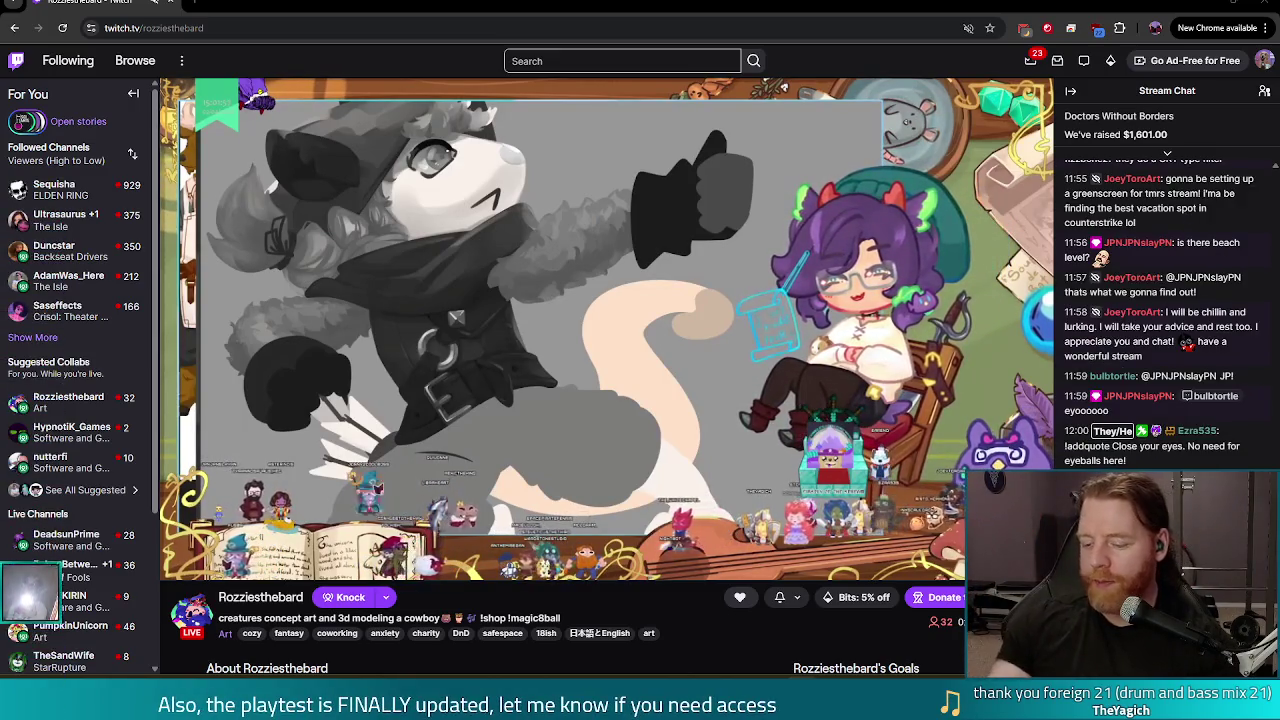